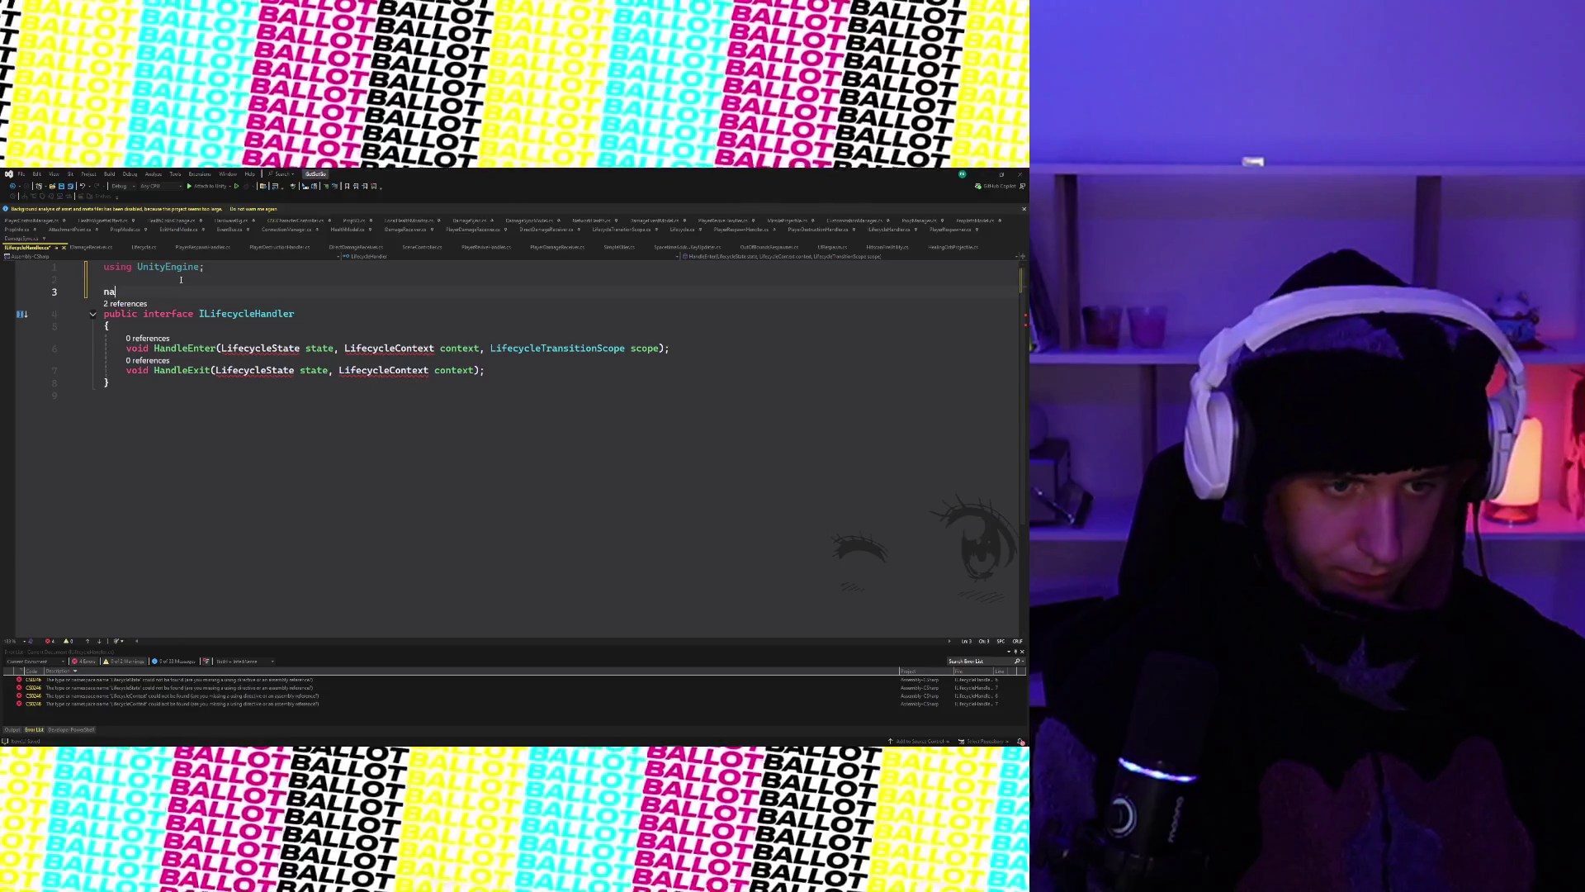
pyautogui.write('namespa')
# - Expand the namespace snippet with its summary comment and cut the ILifecycleHandler interface block
pyautogui.press('Tab')
pyautogui.press('Tab')
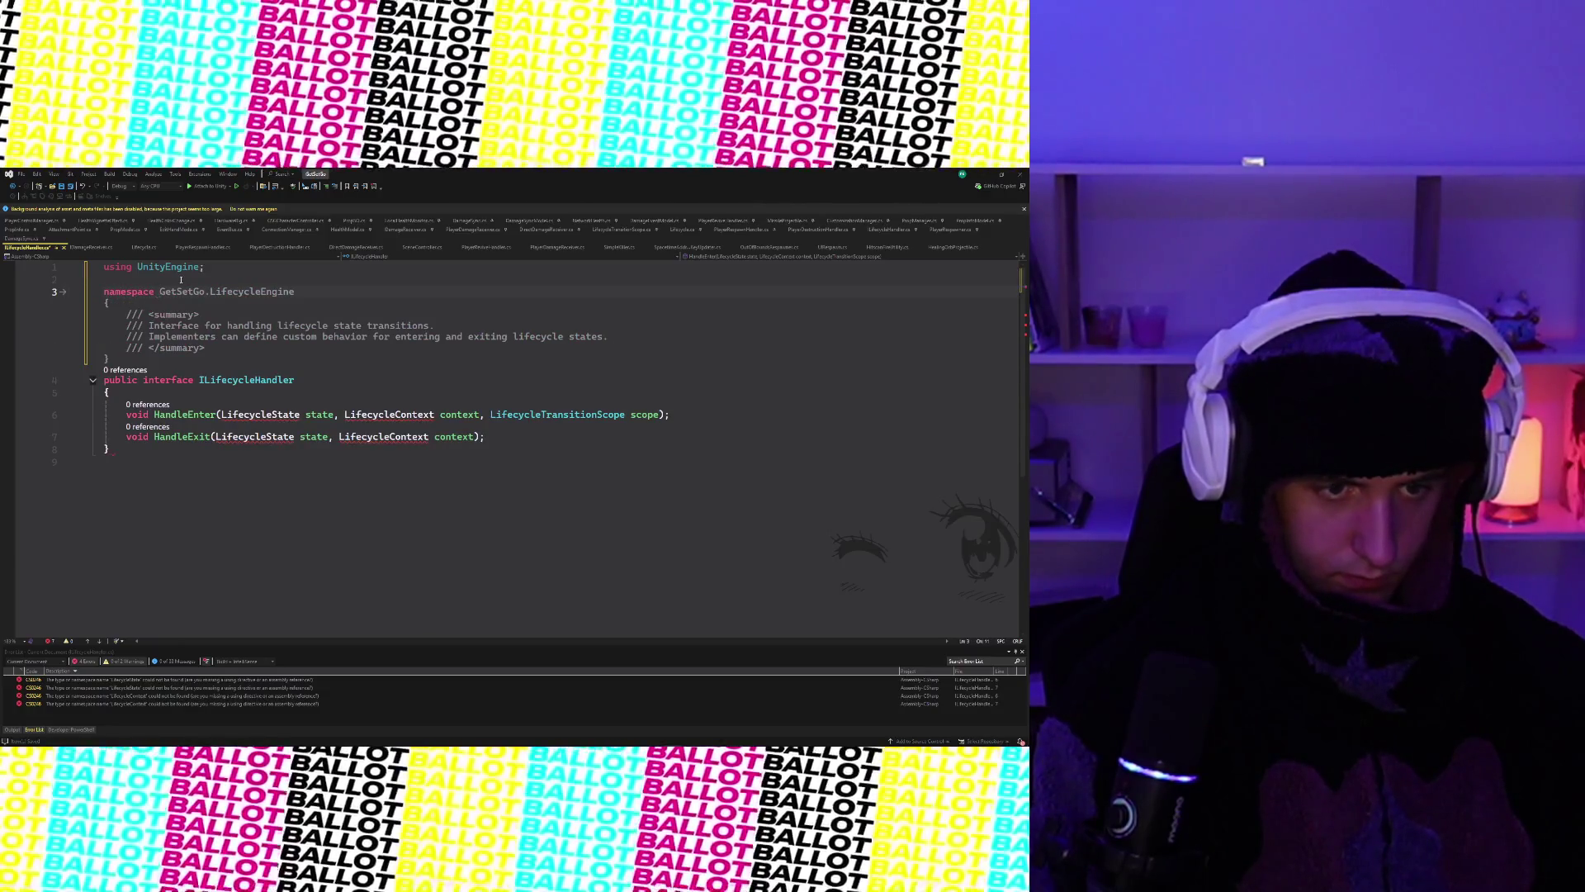
pyautogui.press('Return')
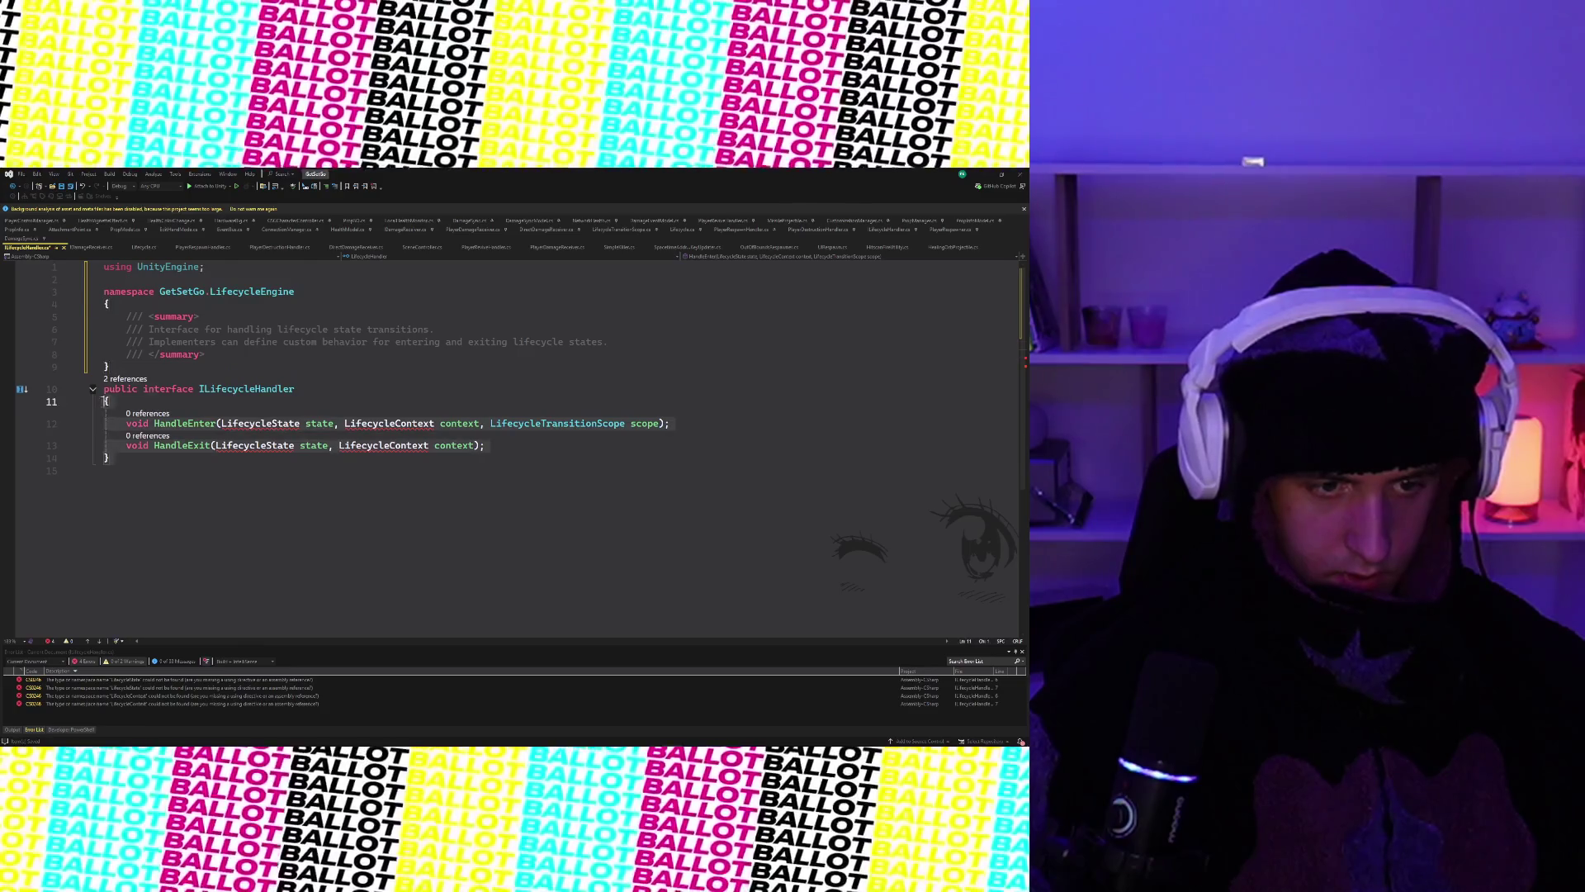
pyautogui.moveTo(155, 472); pyautogui.dragTo(104, 385)
pyautogui.hotkey('ctrl', 'x')
# - Paste the ILifecycleHandler interface inside the GetSetGo.LifecycleEngine namespace braces and return to Unity
pyautogui.click(245, 348)
pyautogui.press('Return')
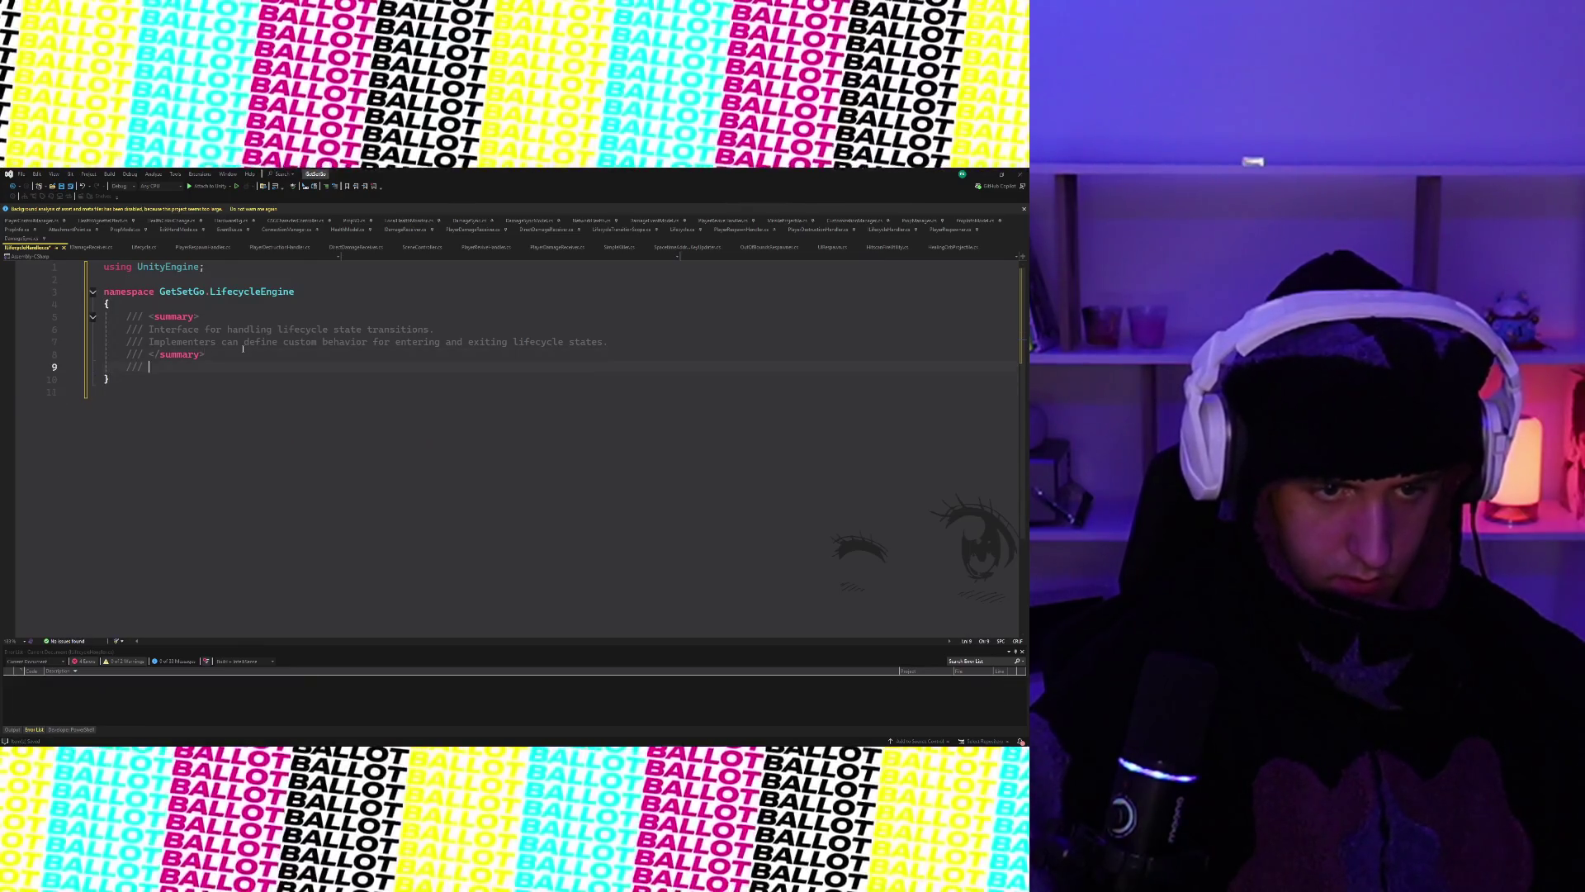
pyautogui.press('Escape')
pyautogui.press('BackSpace')
pyautogui.press('BackSpace')
pyautogui.press('BackSpace')
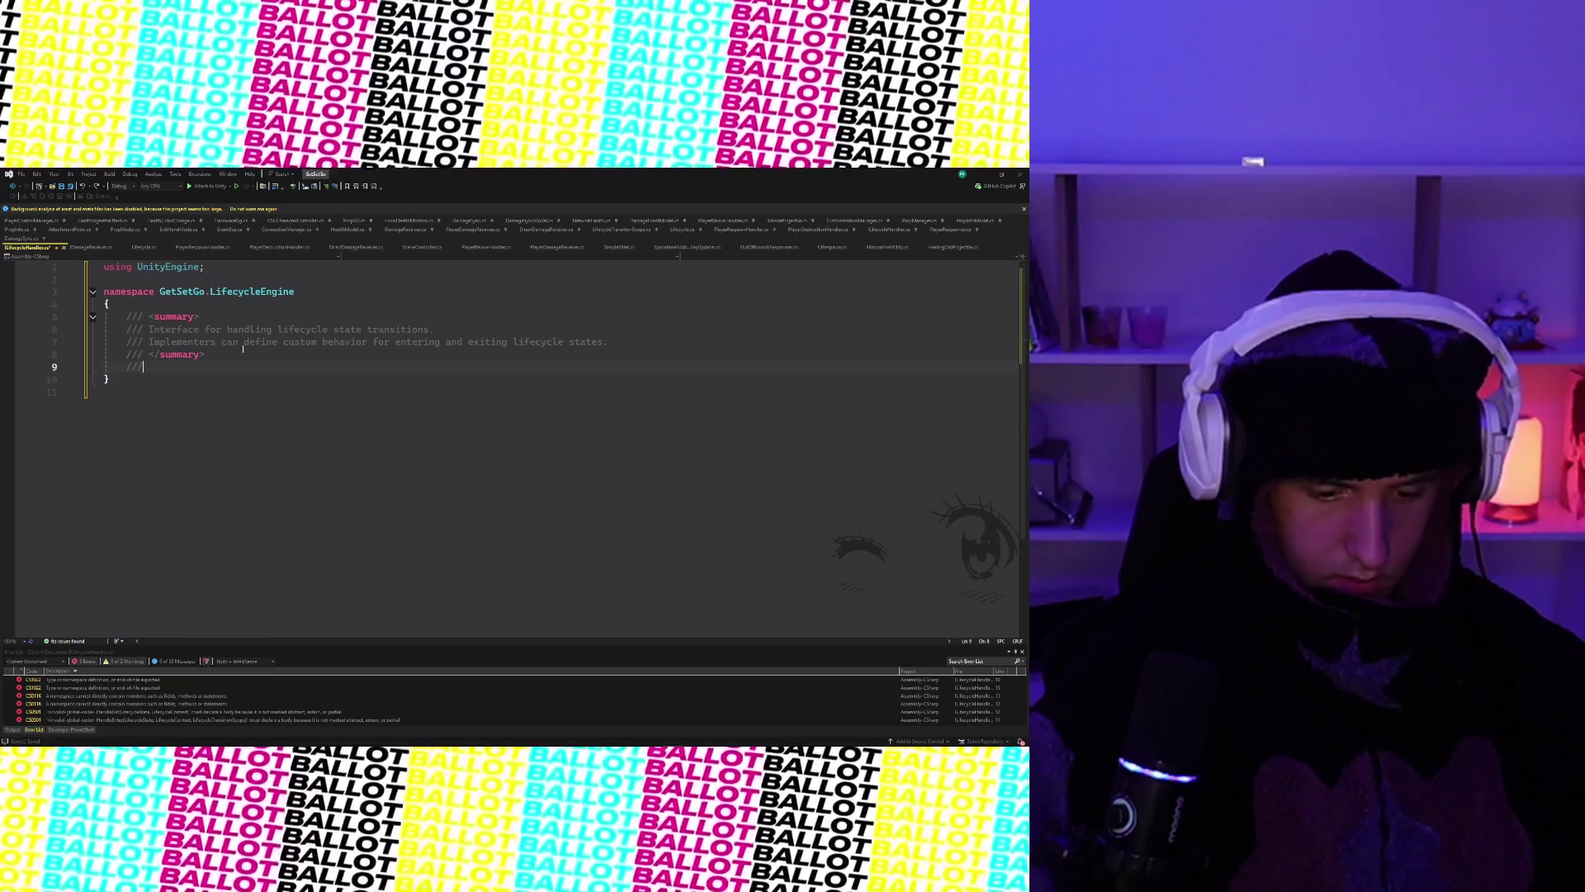
pyautogui.hotkey('ctrl', 'v')
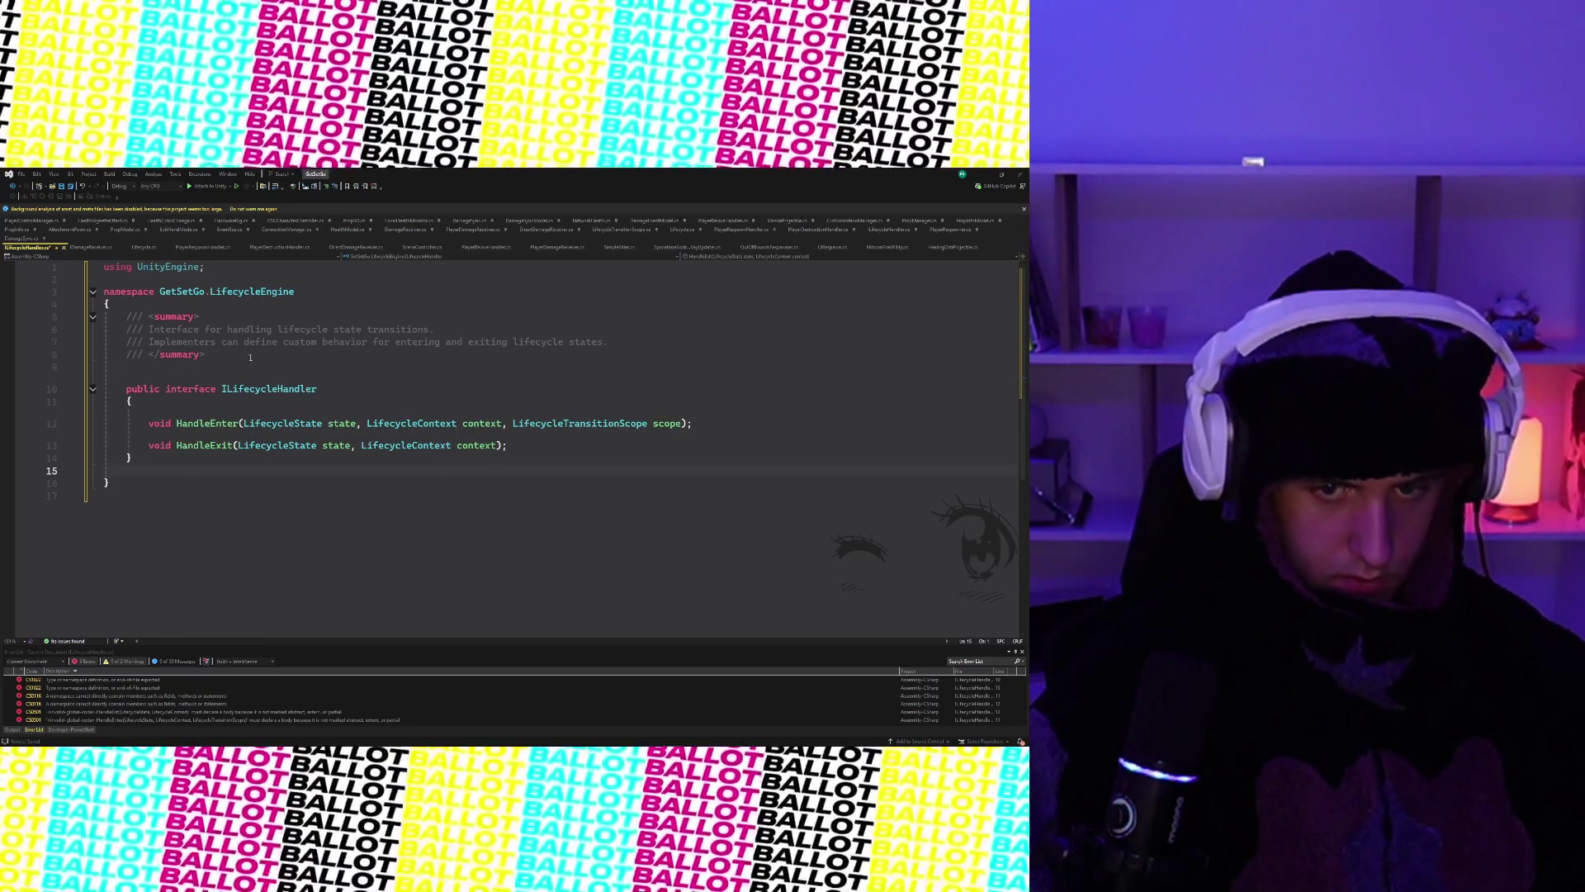
pyautogui.click(336, 381)
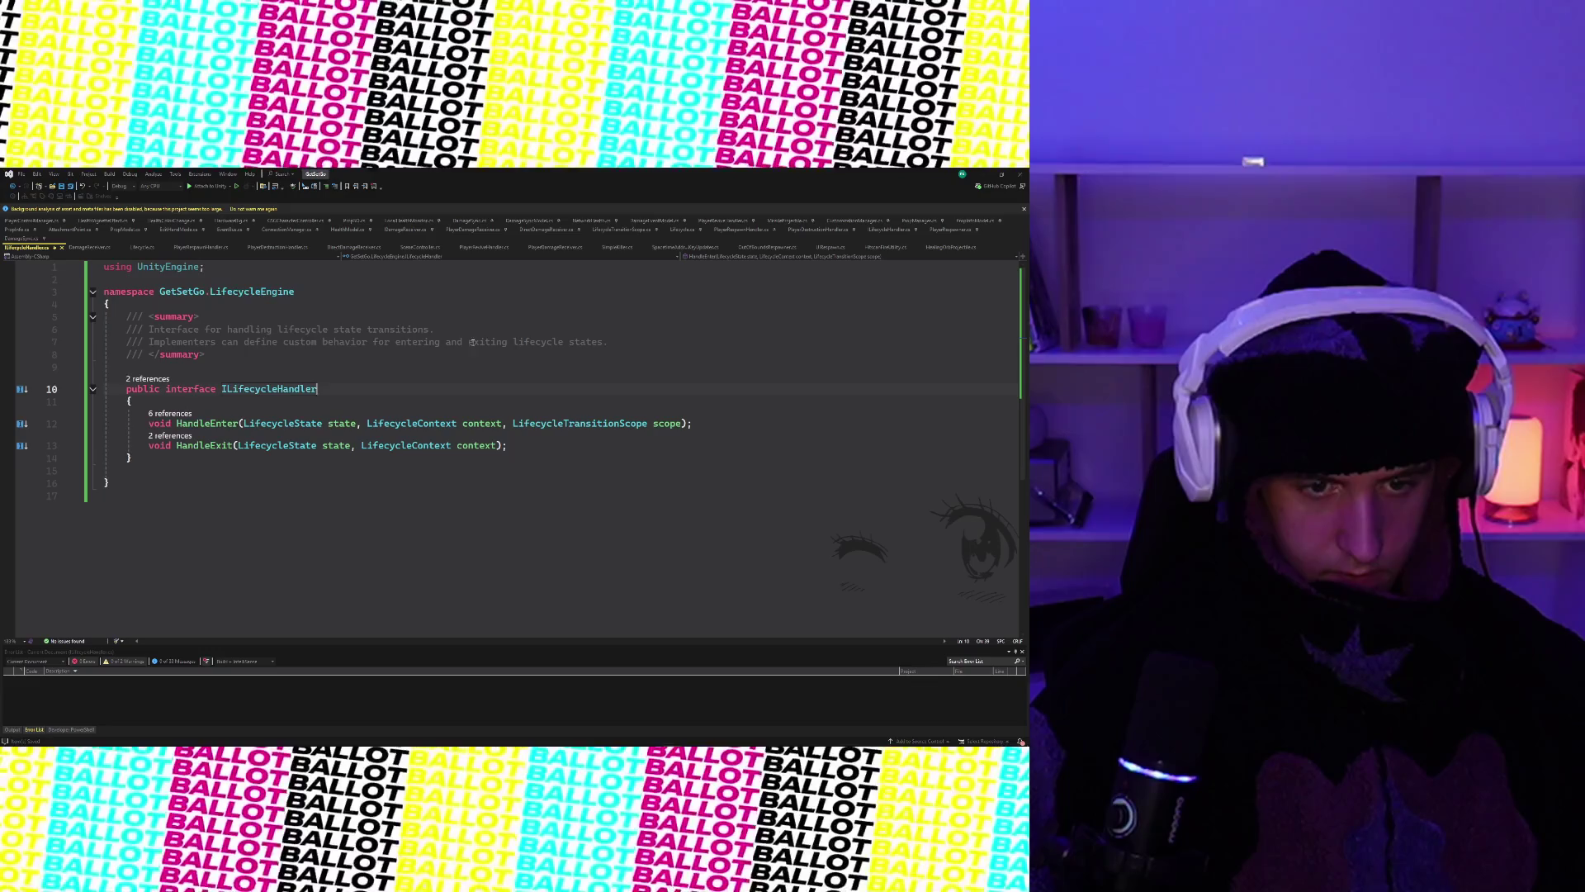
pyautogui.click(978, 177)
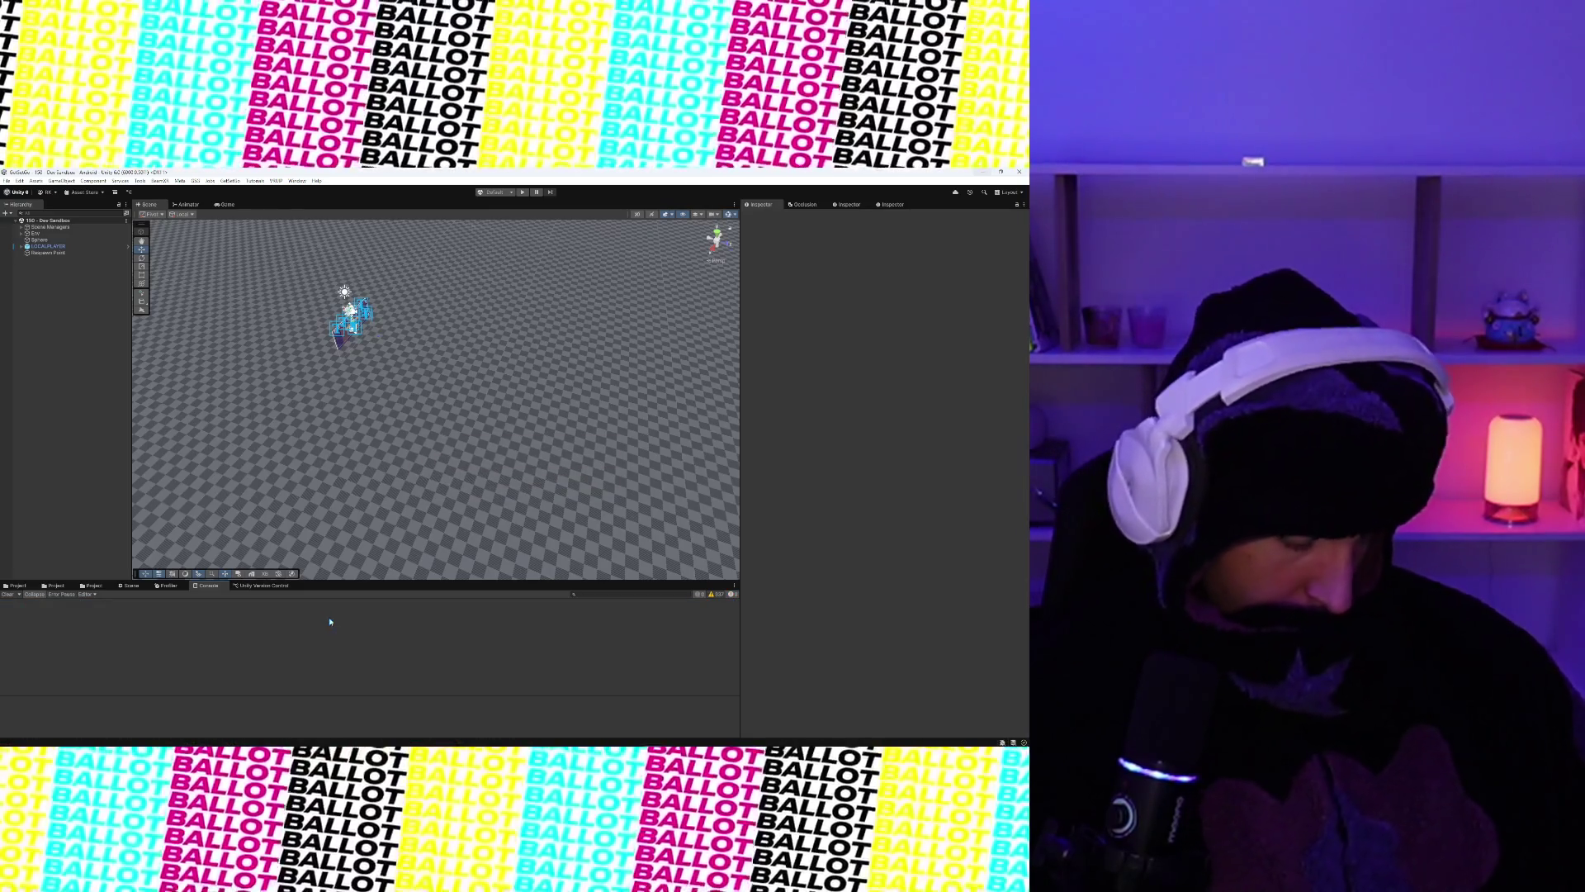
# - Preview PlayerRespawnHandler, PlayerDestructionHandler and LifecycleTransitionScope, then open LifecycleTransitionScope in the editor
pyautogui.click(20, 584)
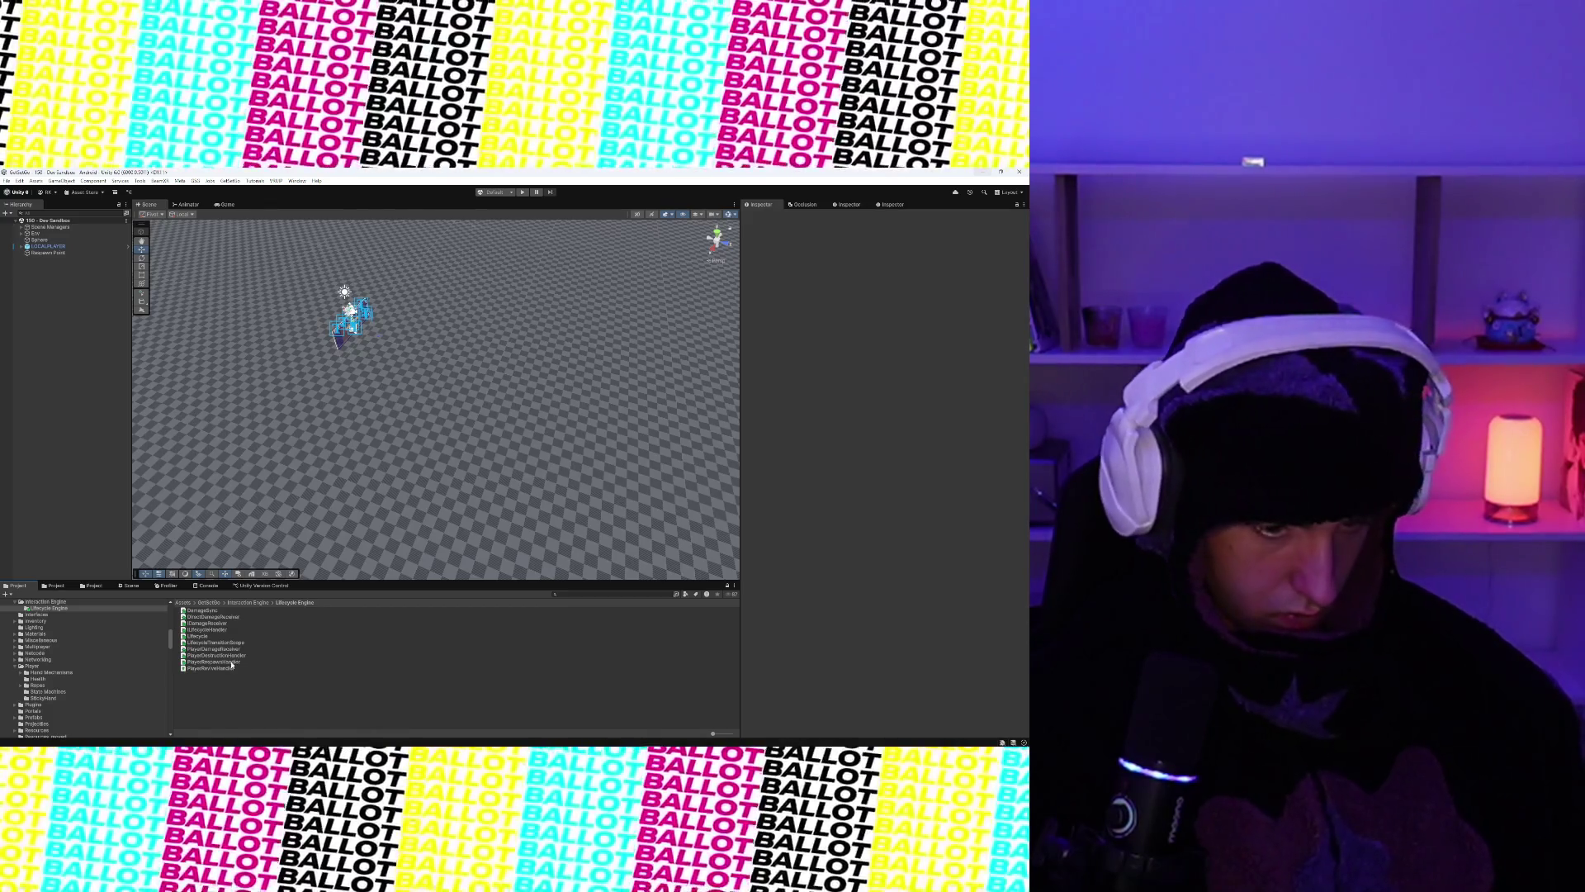
pyautogui.click(231, 662)
pyautogui.click(231, 655)
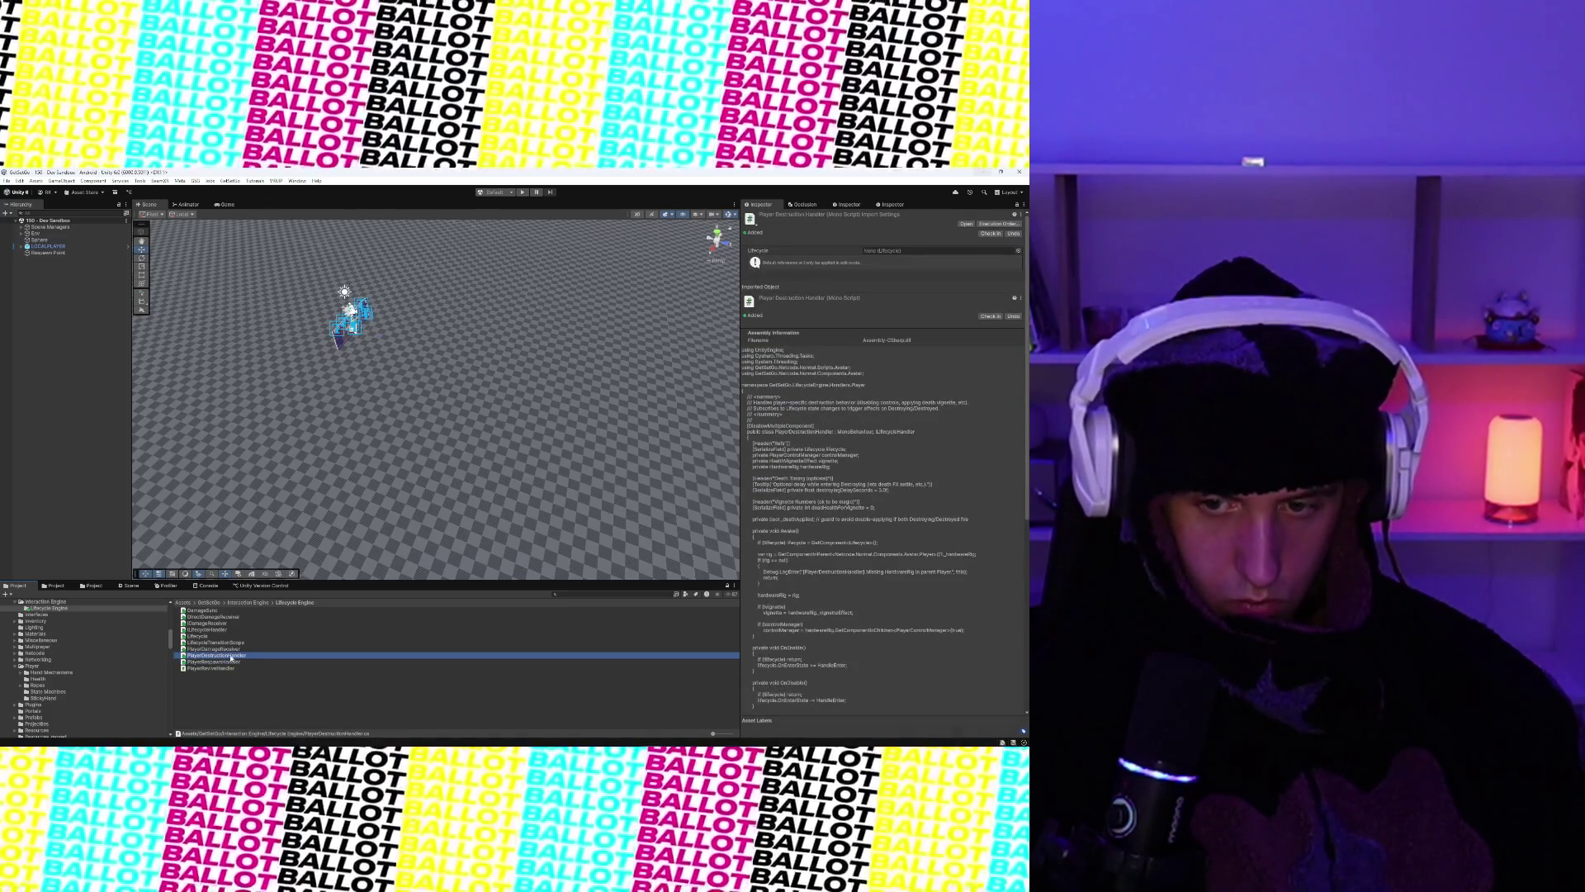
pyautogui.click(227, 650)
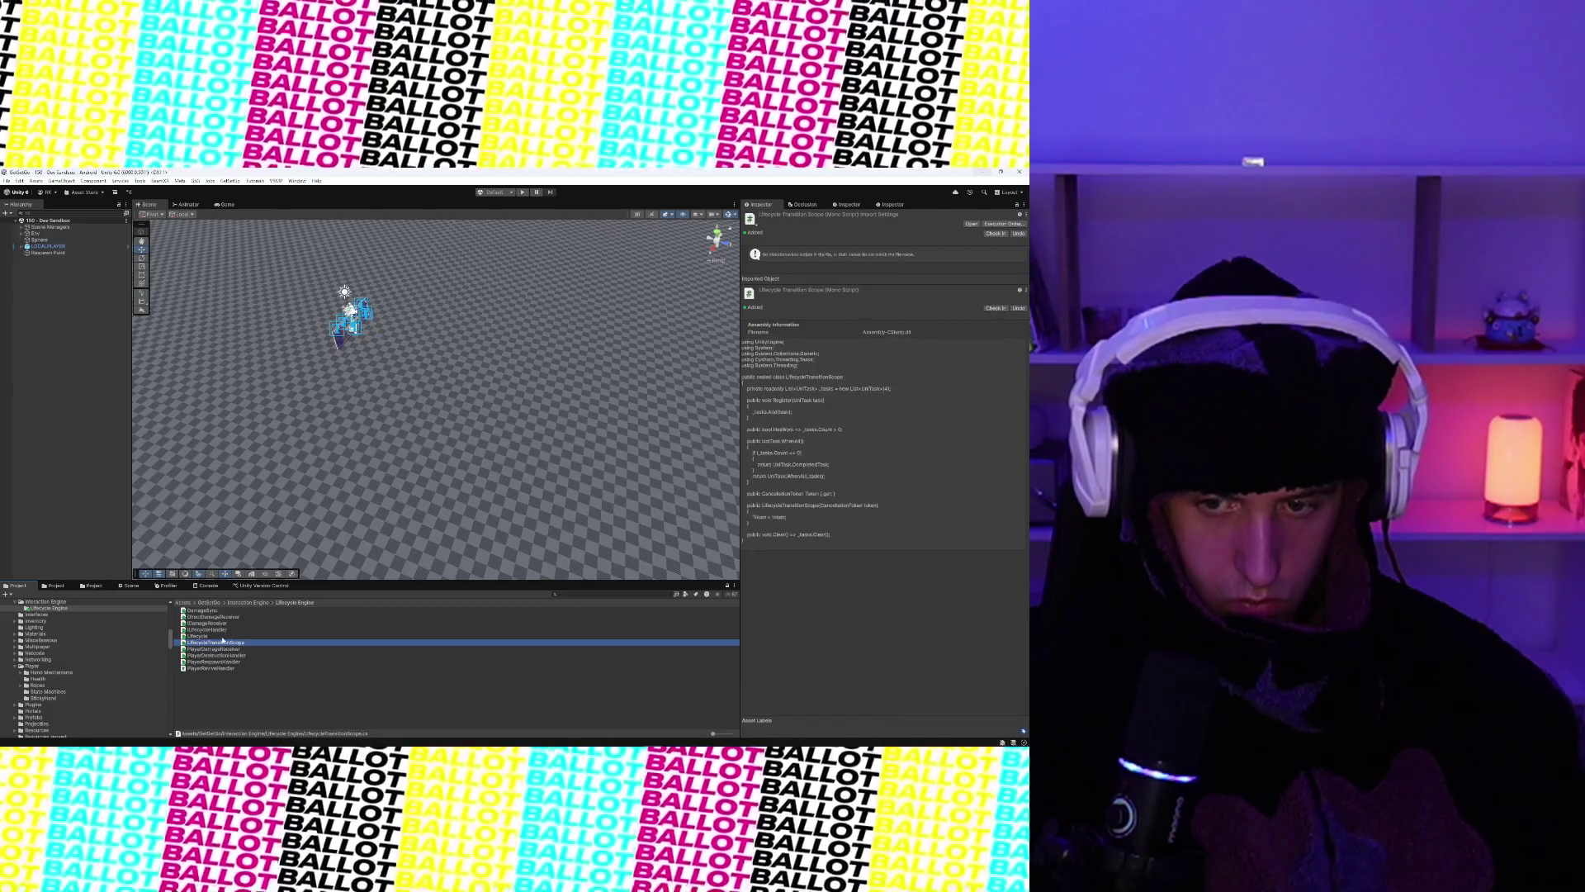
pyautogui.doubleClick(224, 643)
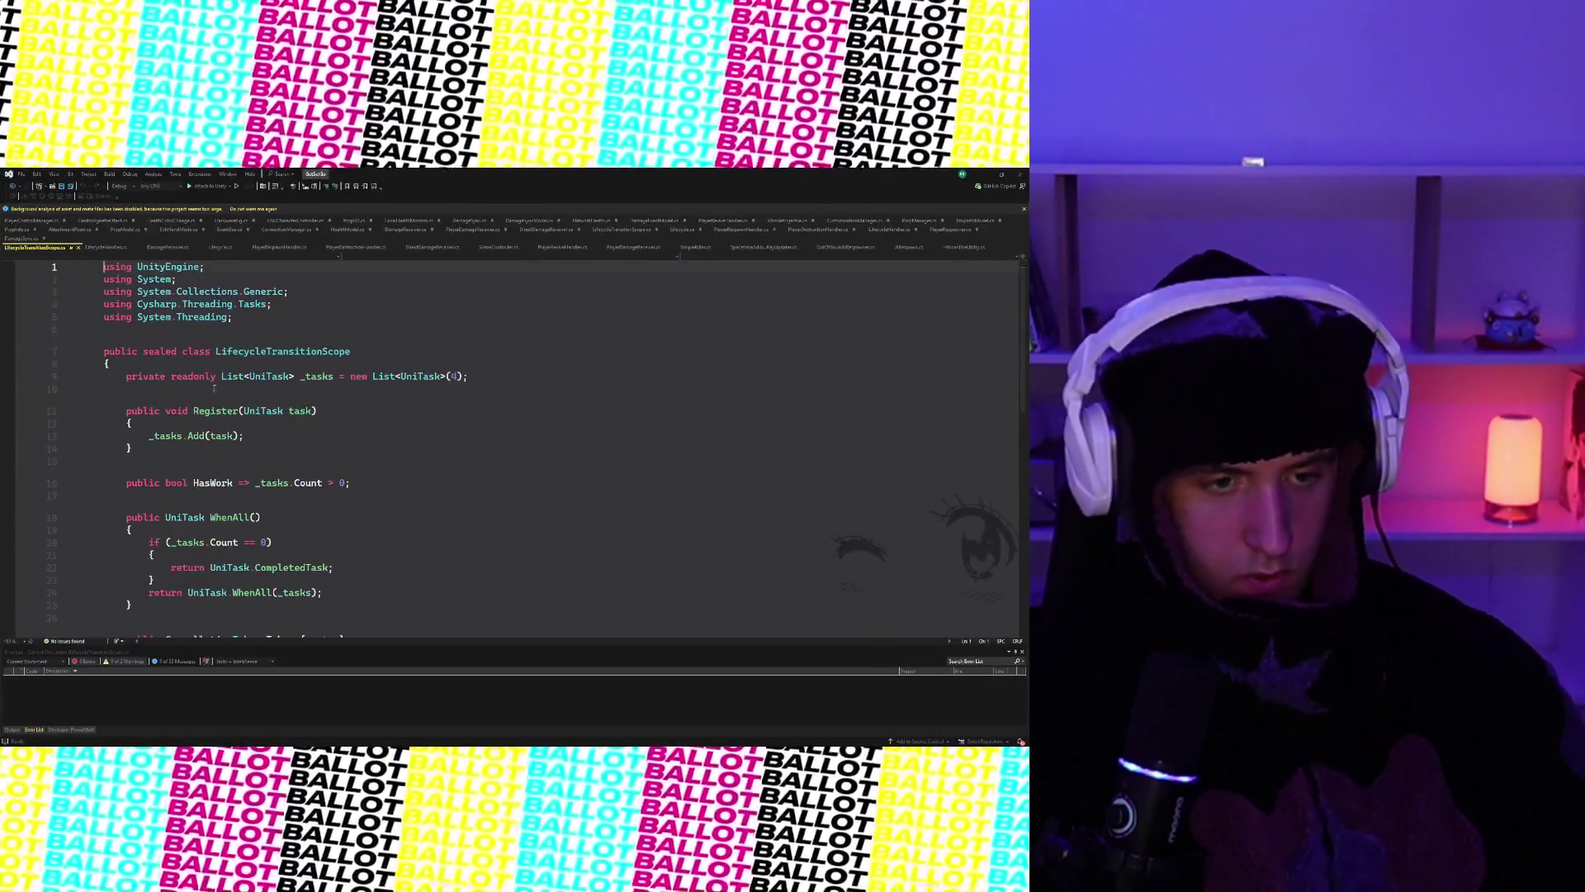
# - Insert the GetSetGo.LifecycleEngine namespace snippet with a summary comment above the LifecycleTransitionScope class
pyautogui.click(165, 331)
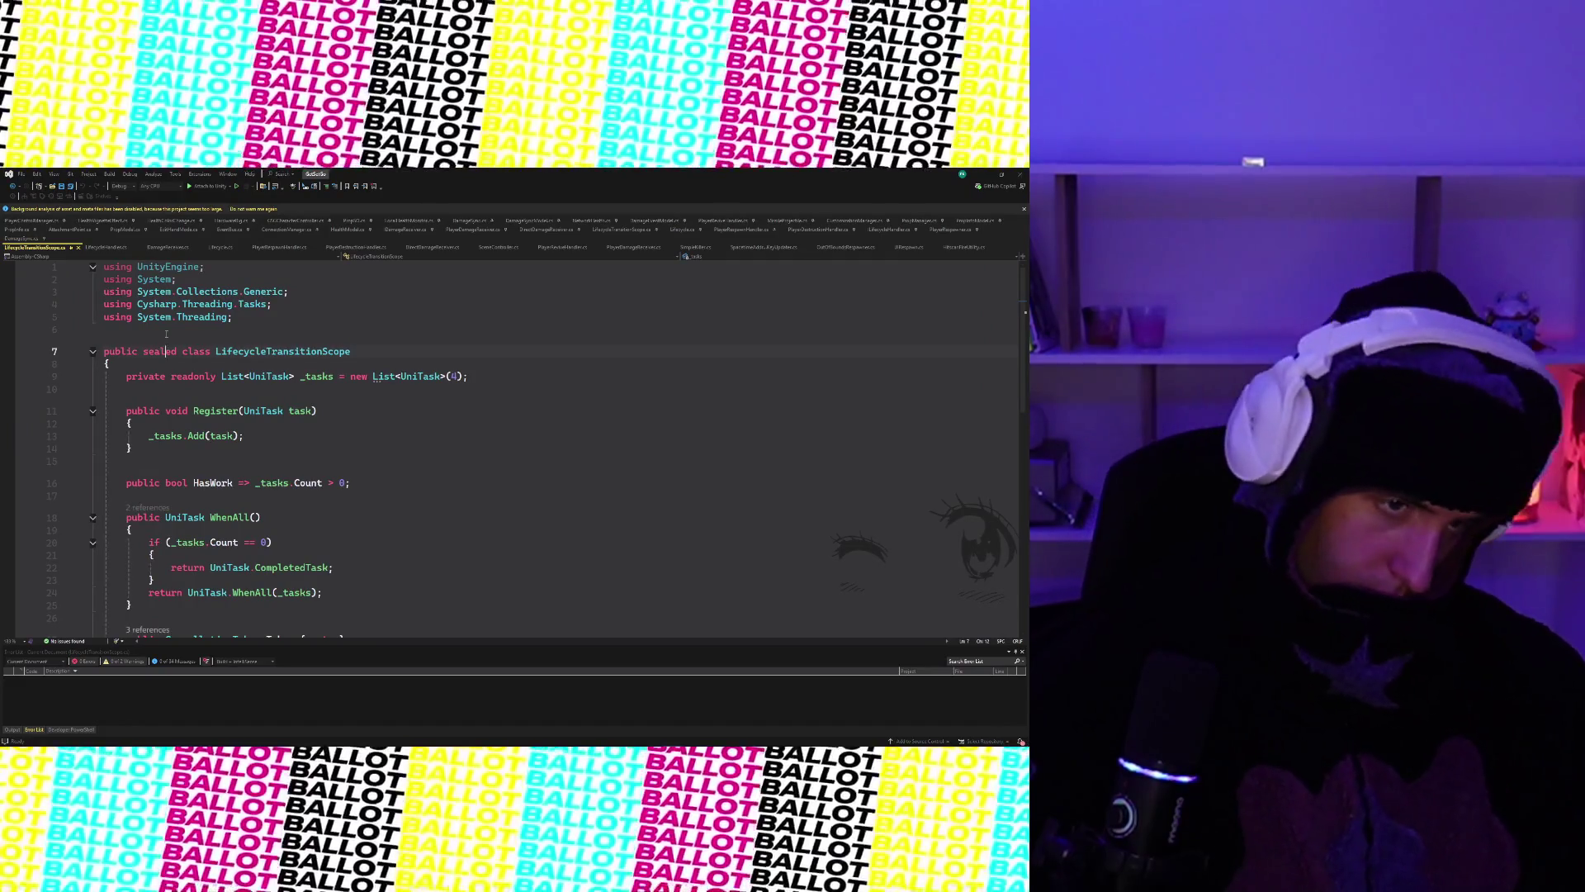
pyautogui.press('Return')
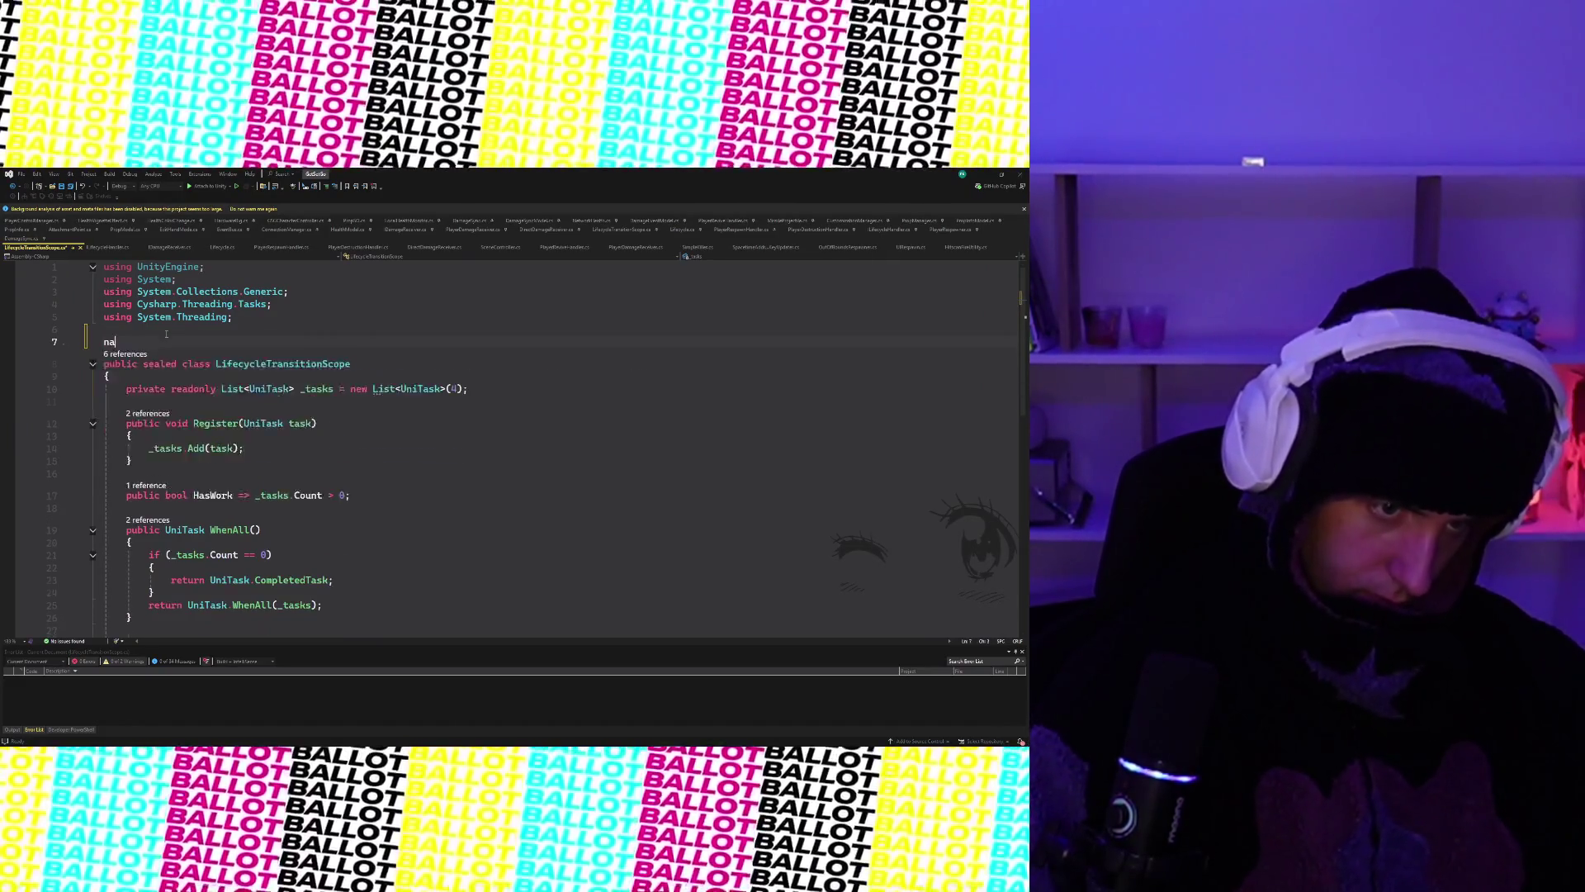
pyautogui.write('na')
pyautogui.press('space')
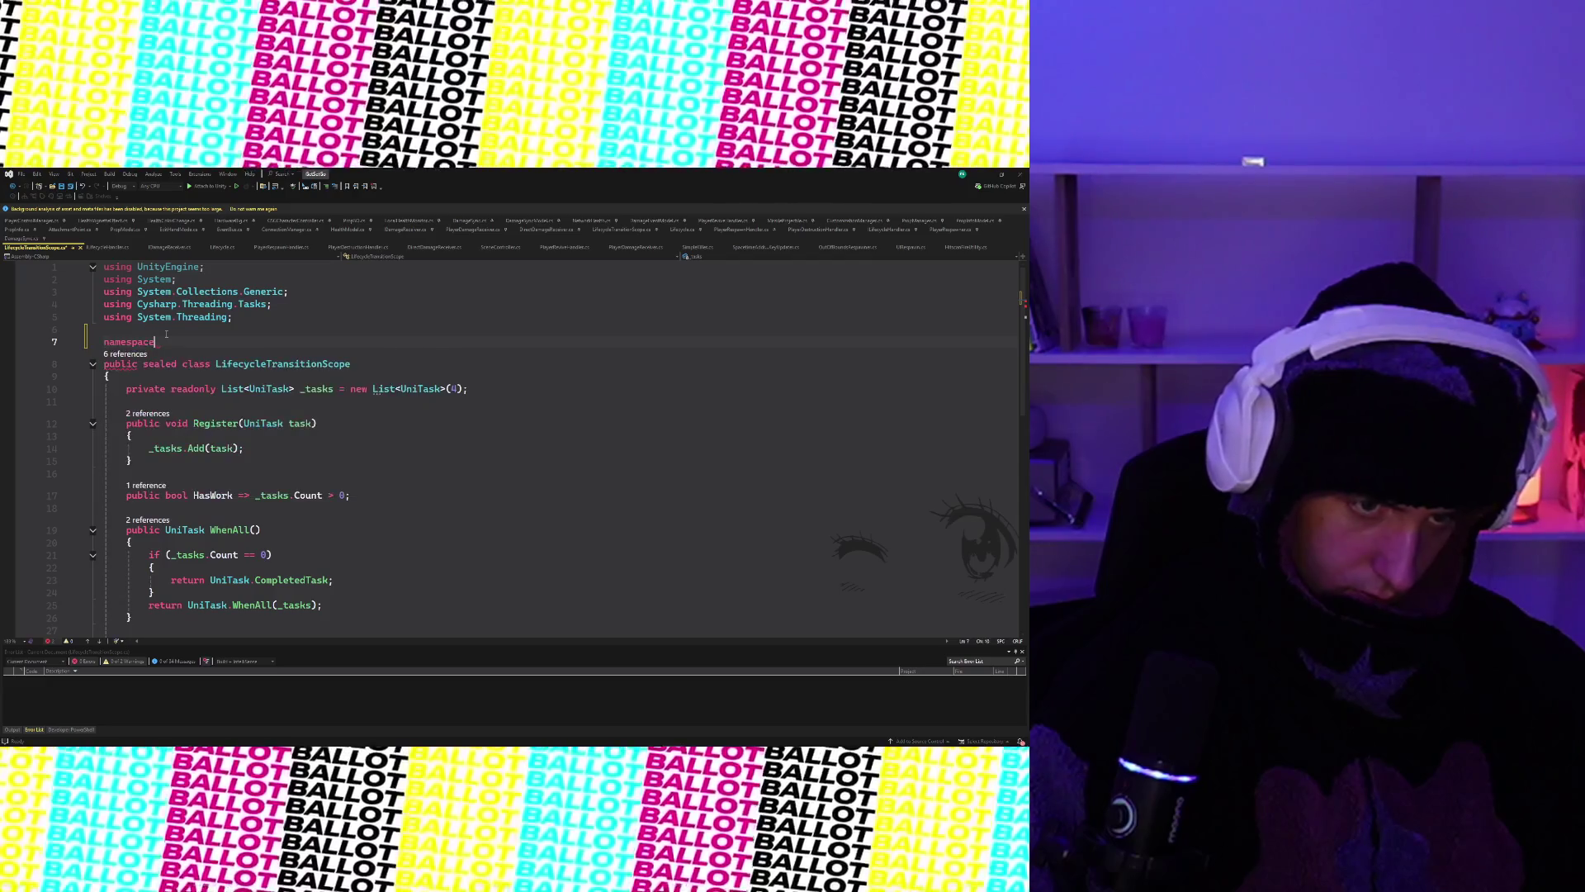
pyautogui.press('Tab')
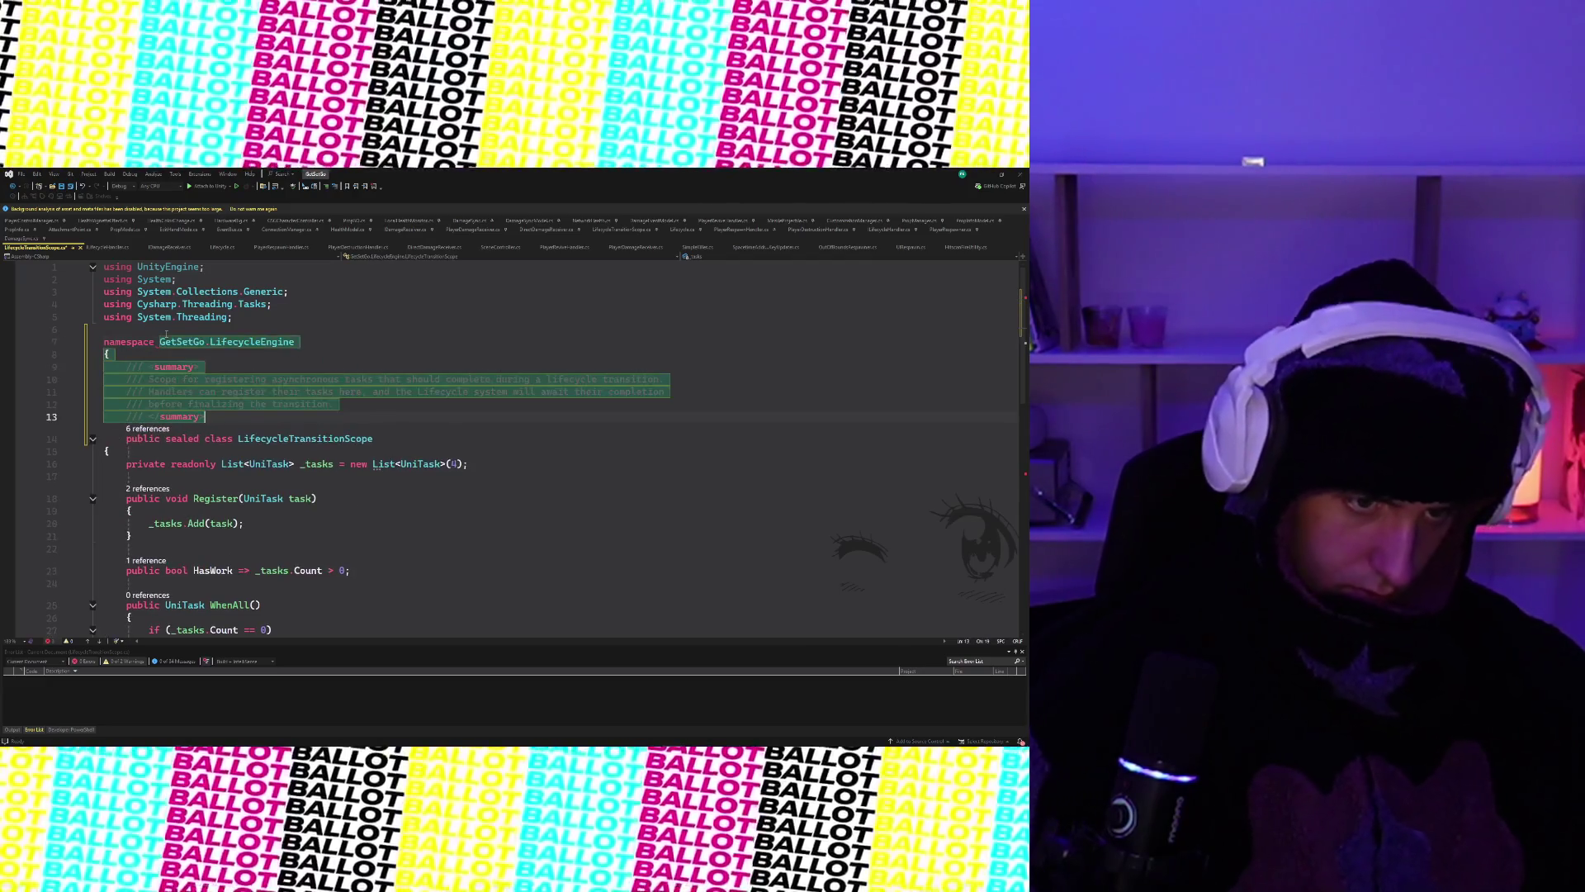
pyautogui.press('Tab')
pyautogui.press('Return')
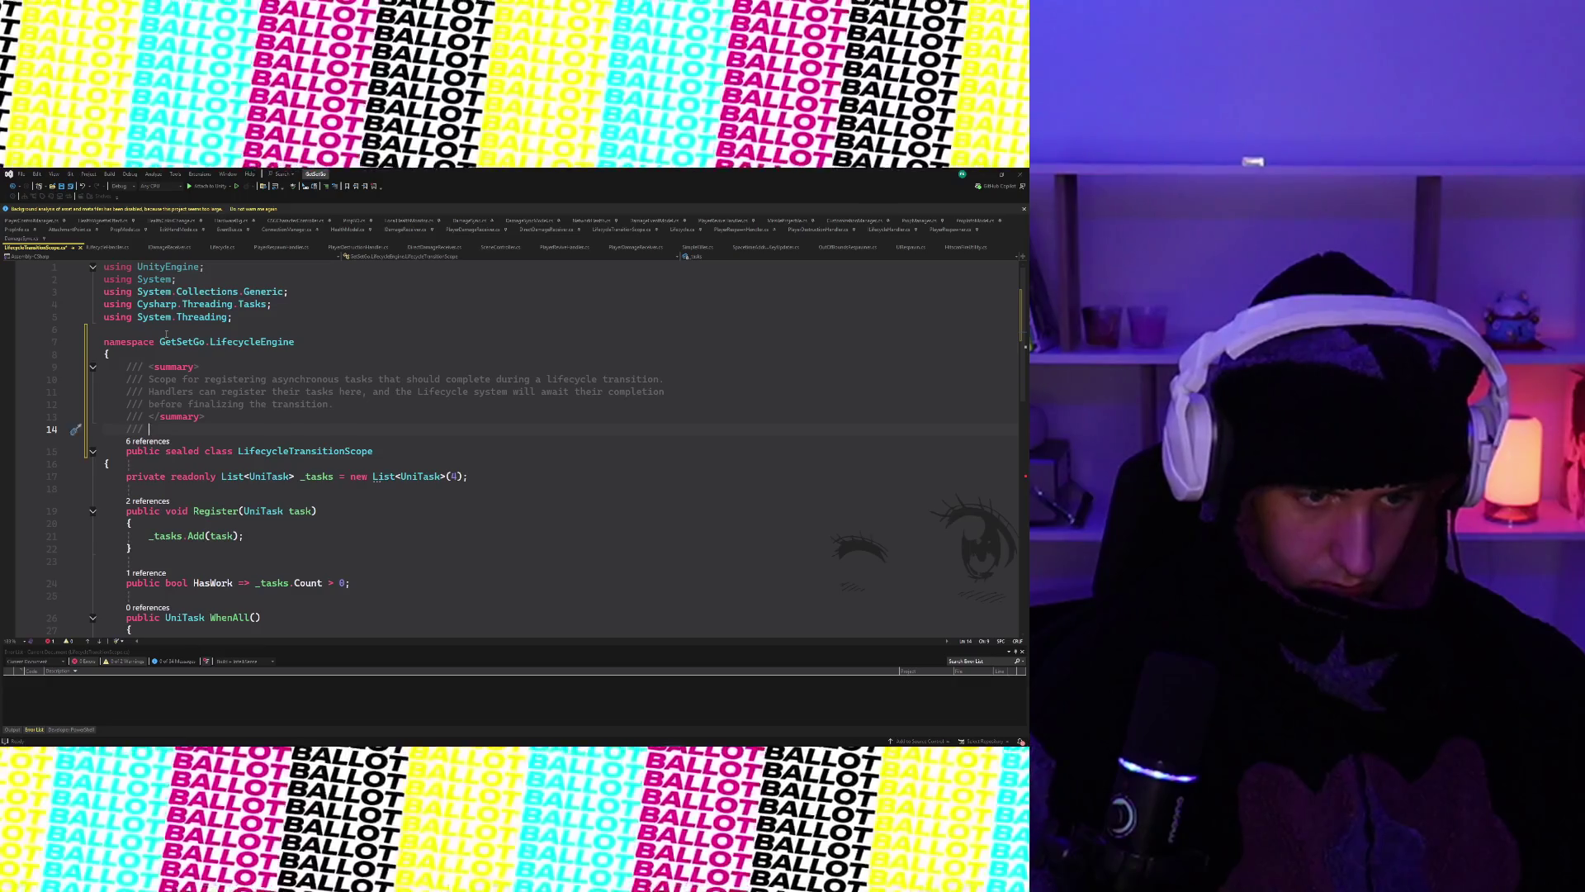
pyautogui.press('BackSpace')
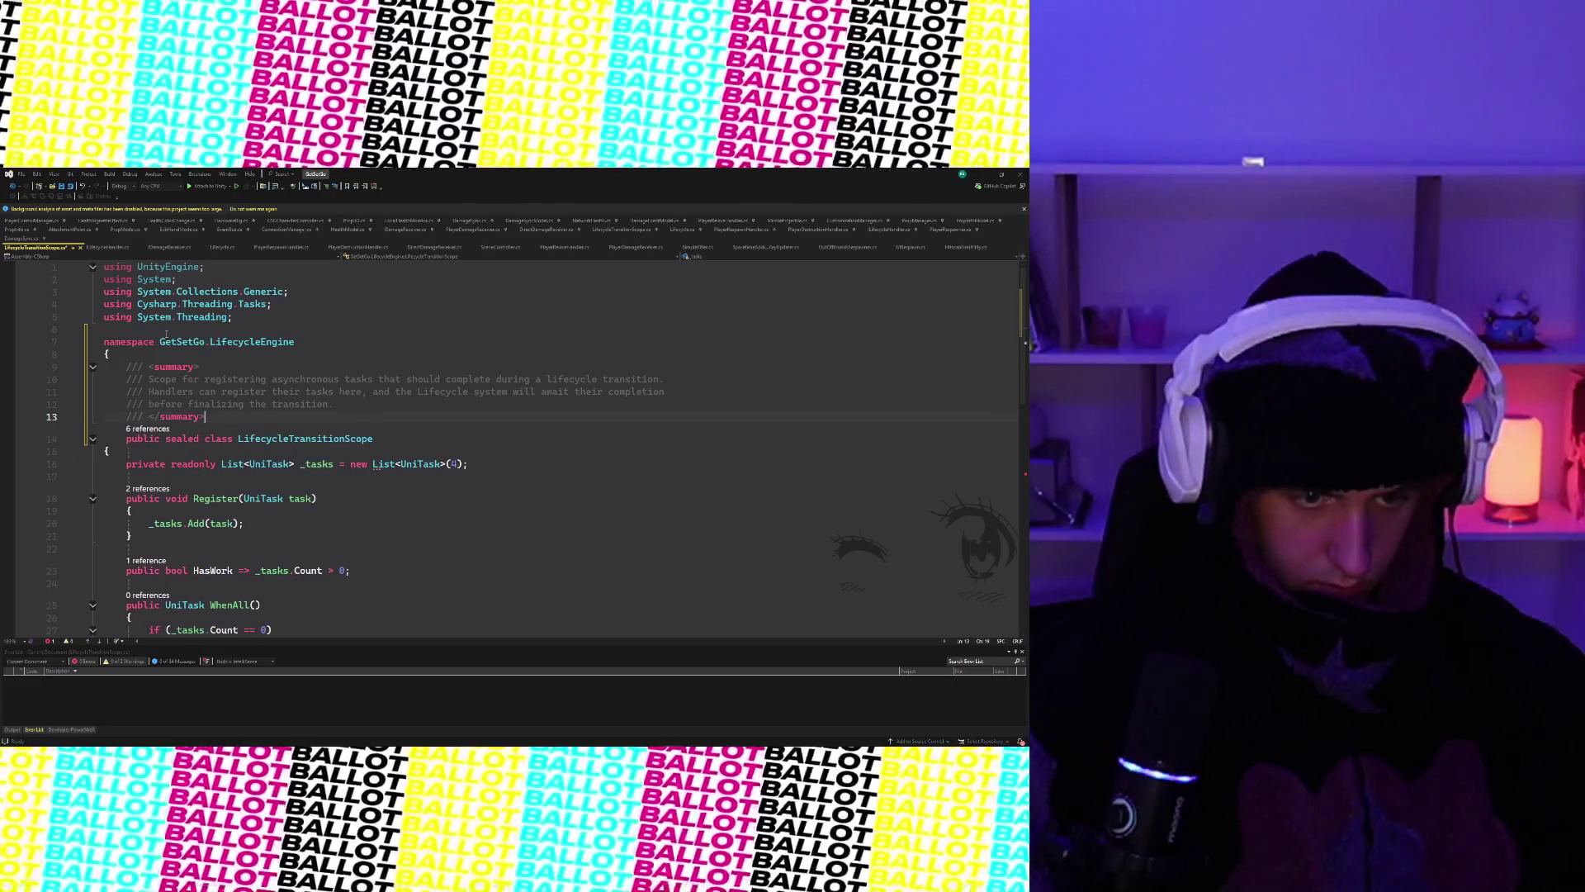
# - Close the namespace at the file's end, undo an accidental clear of the file, and return to Unity
pyautogui.hotkey('ctrl', 'End')
pyautogui.write('}')
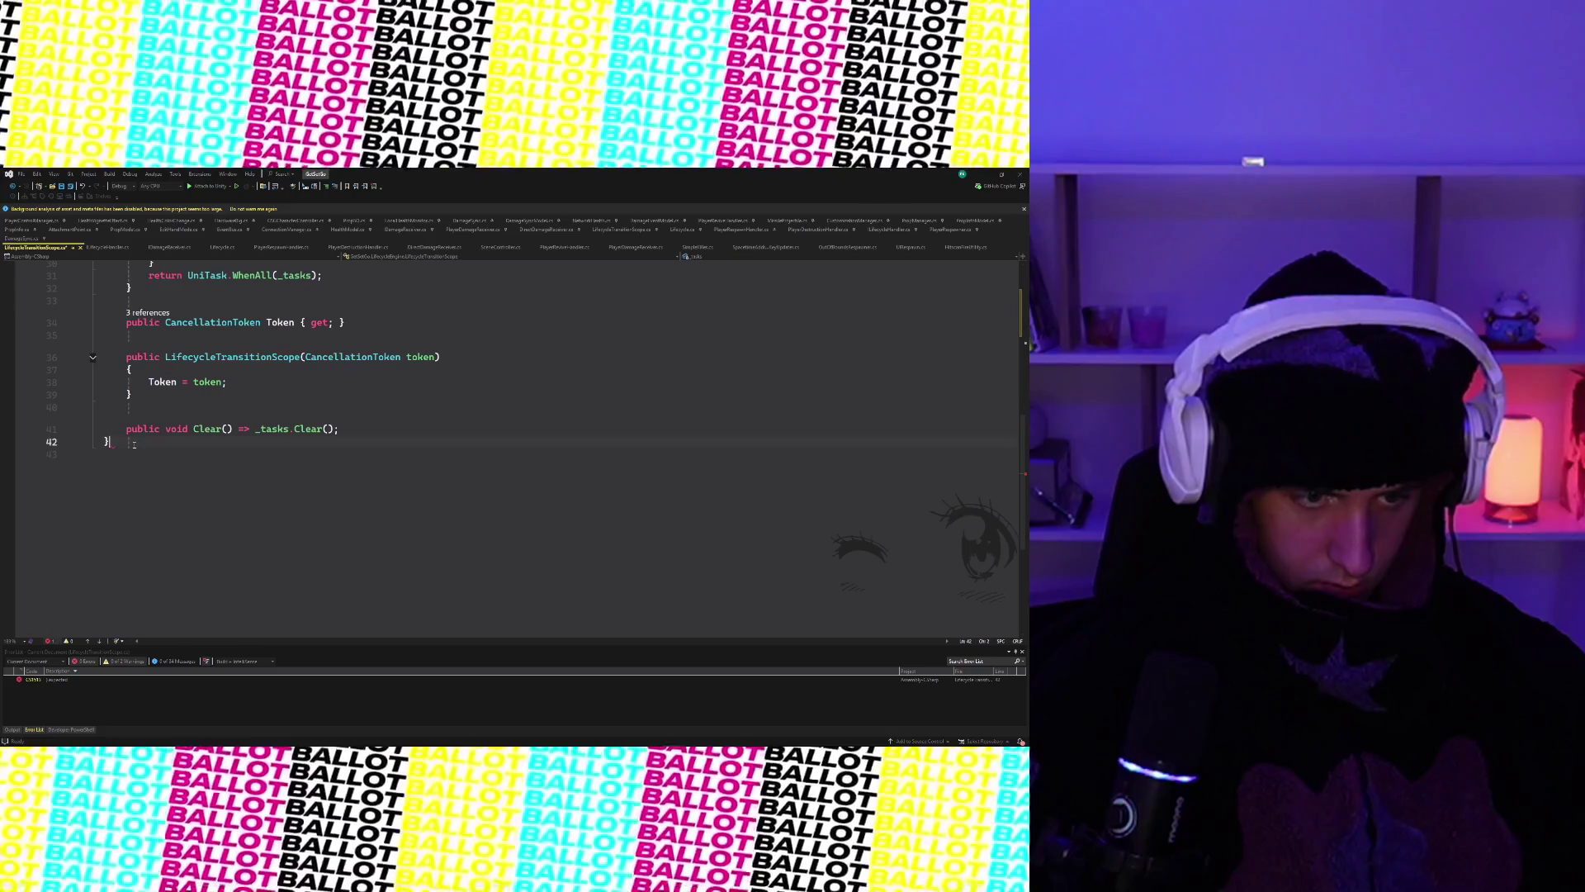
pyautogui.press('Return')
pyautogui.write('}')
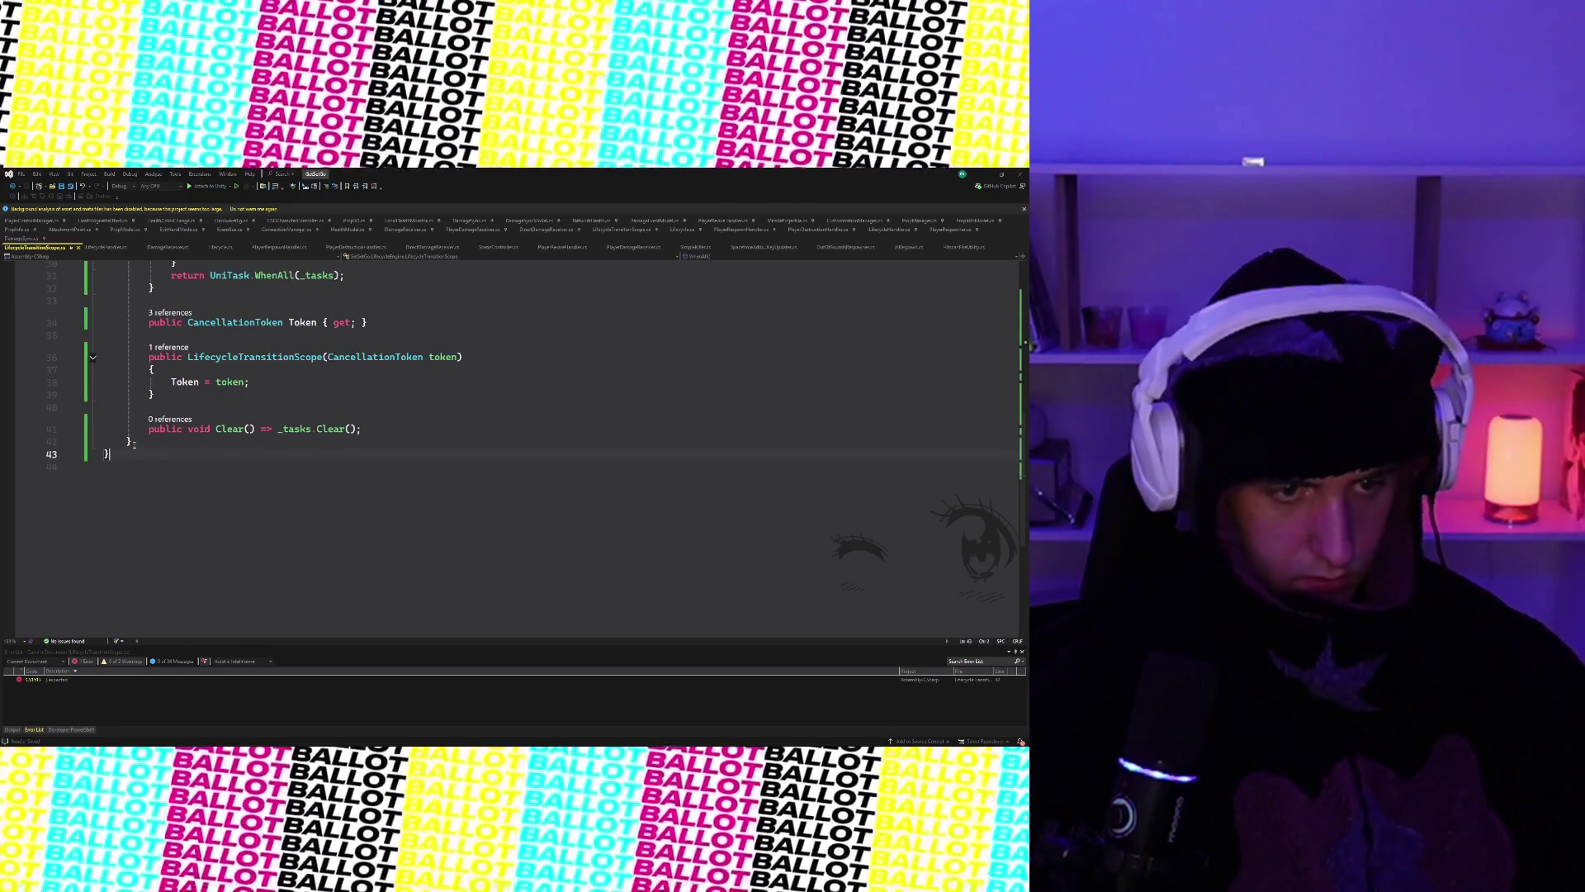
pyautogui.scroll(10, 247, 447)
pyautogui.scroll(-1, 614, 421)
pyautogui.click(615, 417)
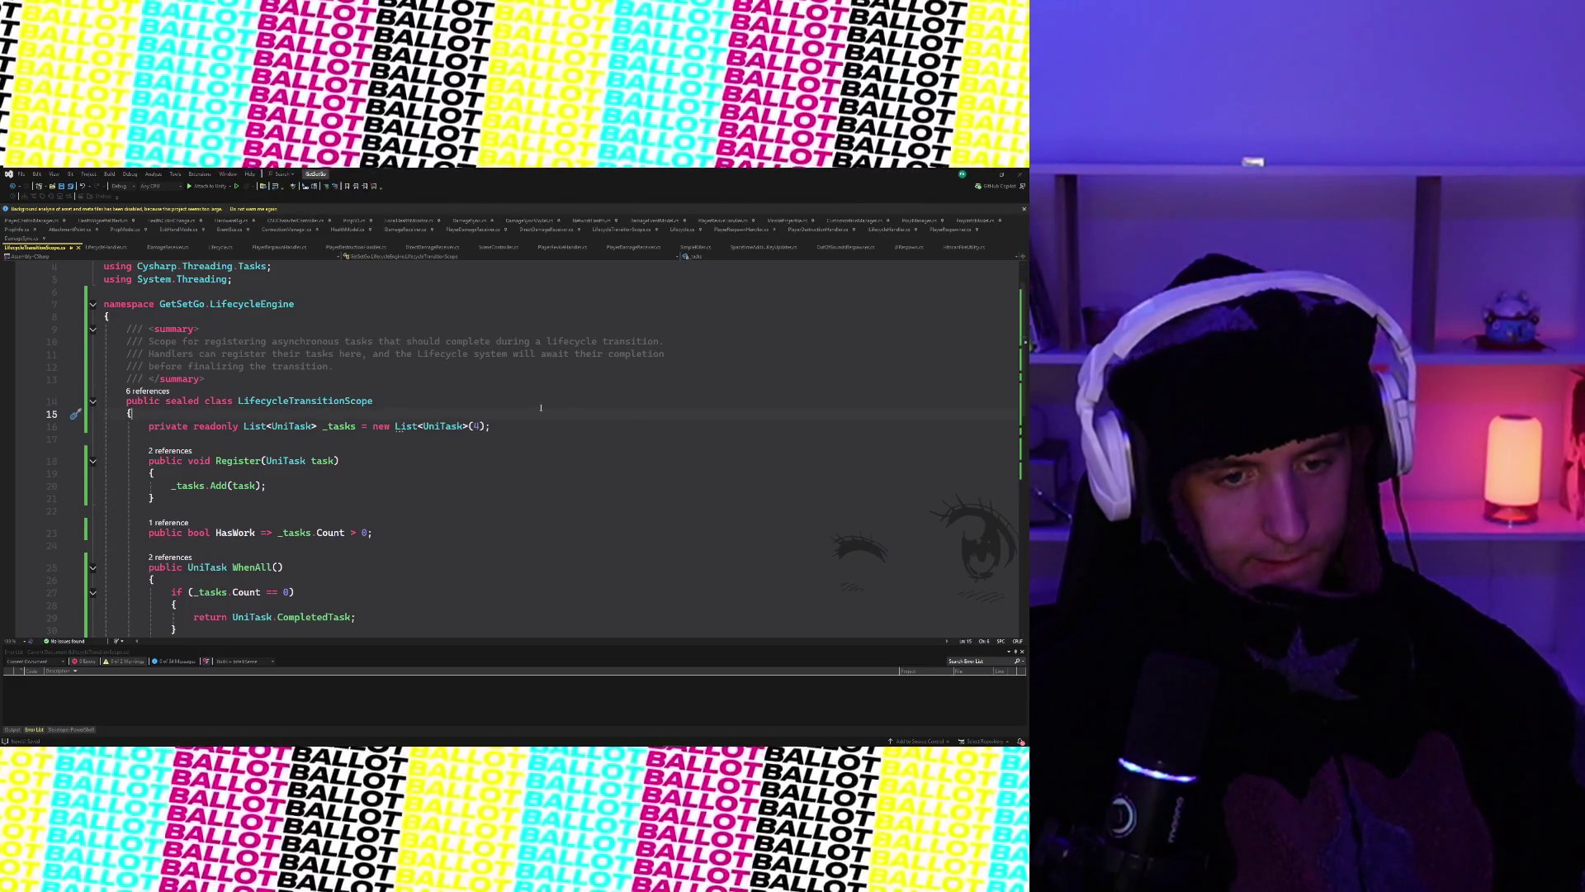
pyautogui.hotkey('ctrl', 'a')
pyautogui.press('Delete')
pyautogui.hotkey('ctrl', 'z')
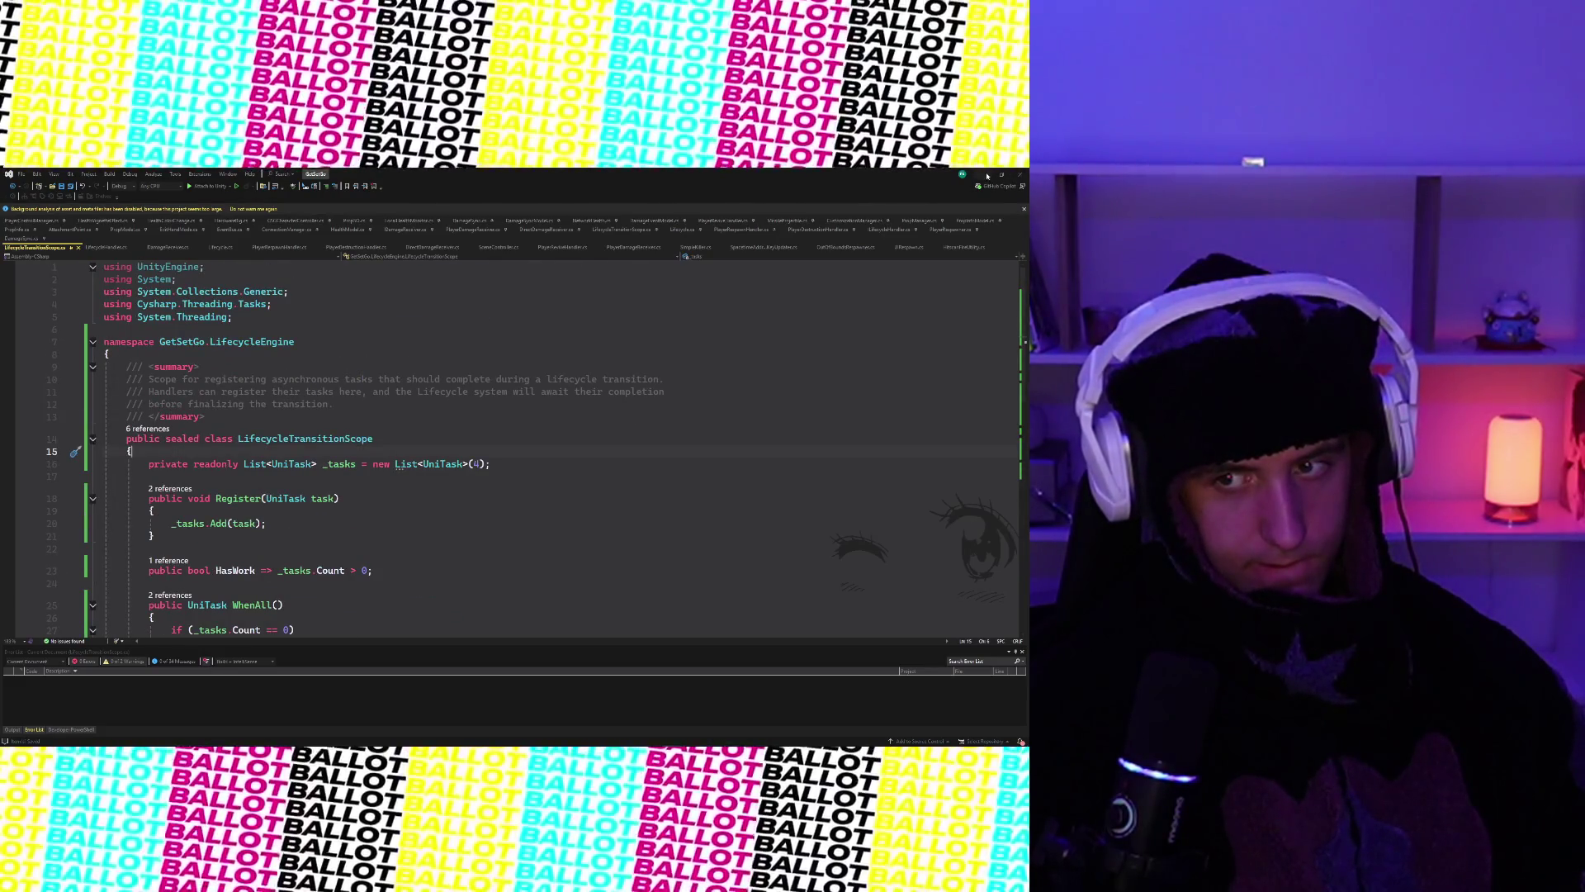
pyautogui.click(987, 176)
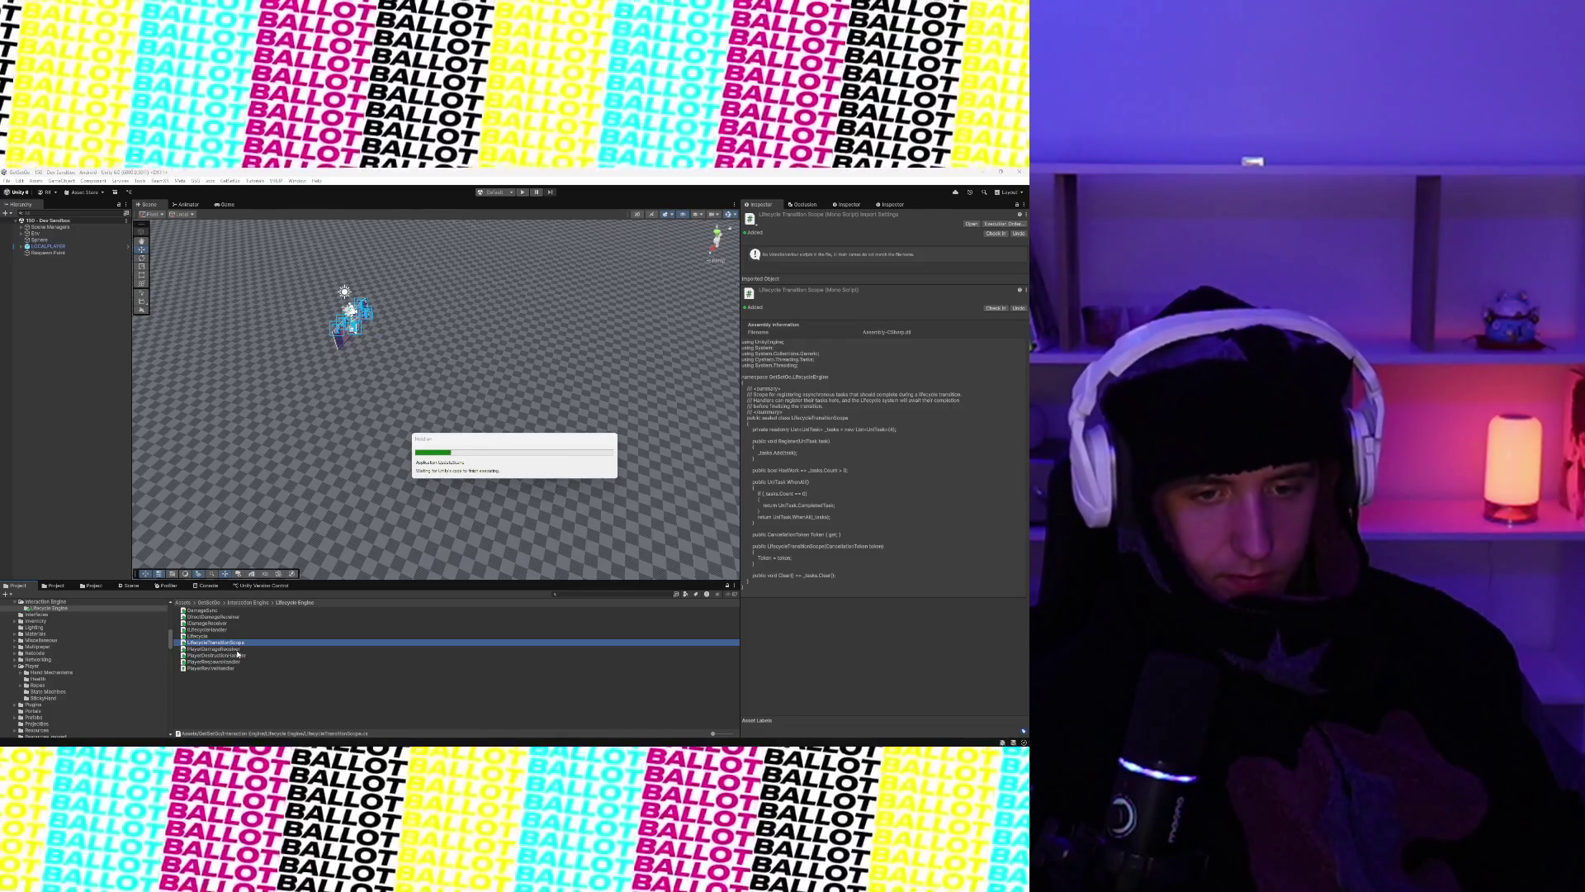
# - Preview the lifecycle scripts' source in the Project window and open PlayerReviveHandler in the code editor
pyautogui.click(237, 651)
pyautogui.click(239, 645)
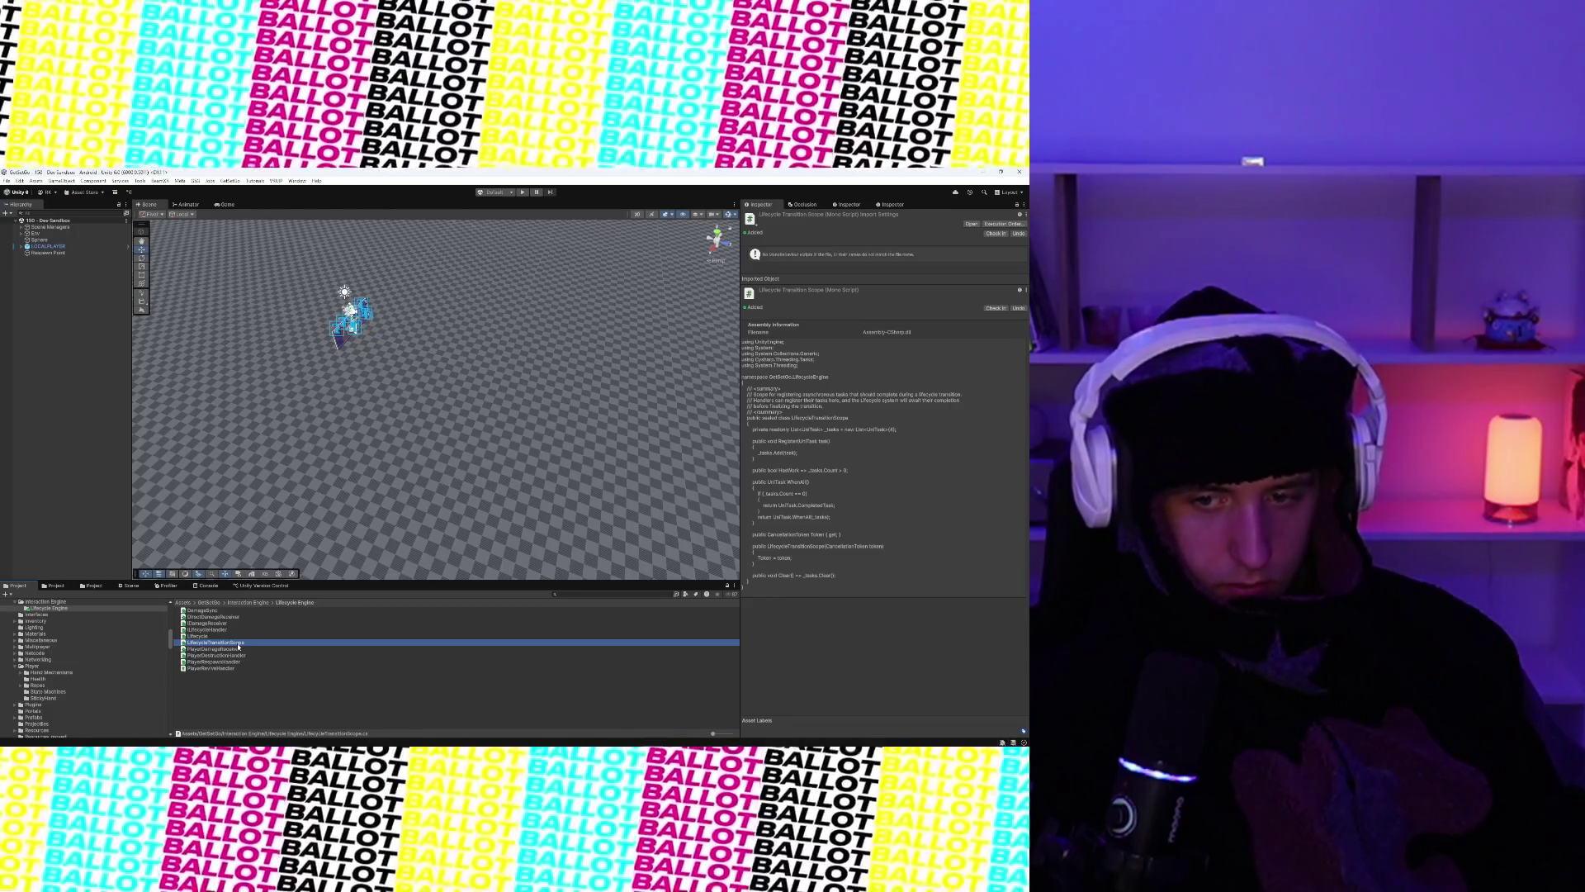
pyautogui.click(239, 637)
pyautogui.click(239, 630)
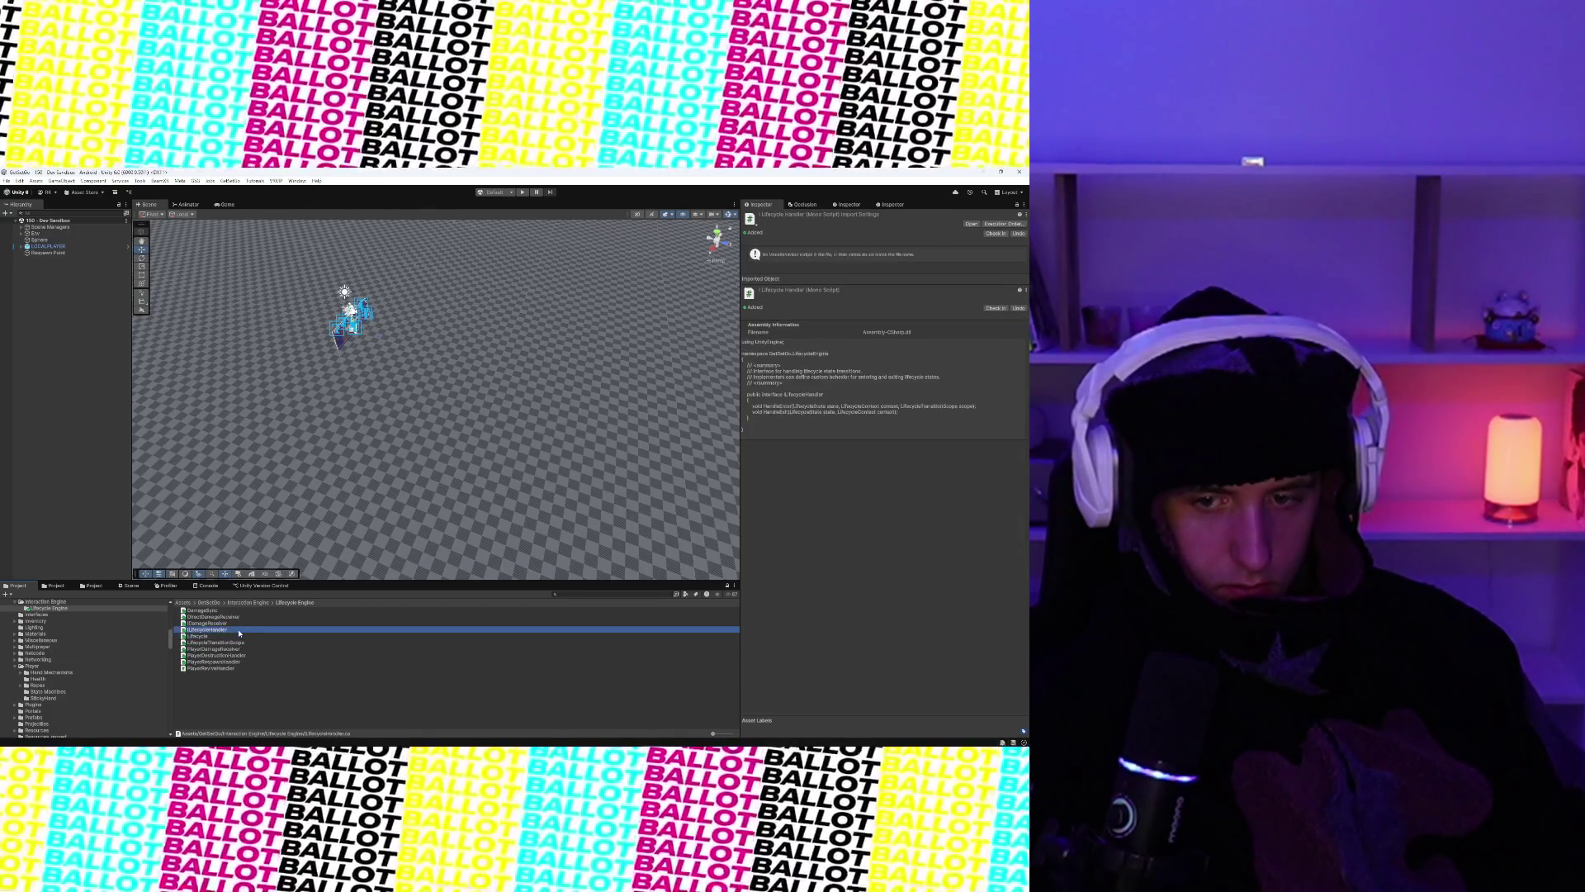
pyautogui.click(237, 624)
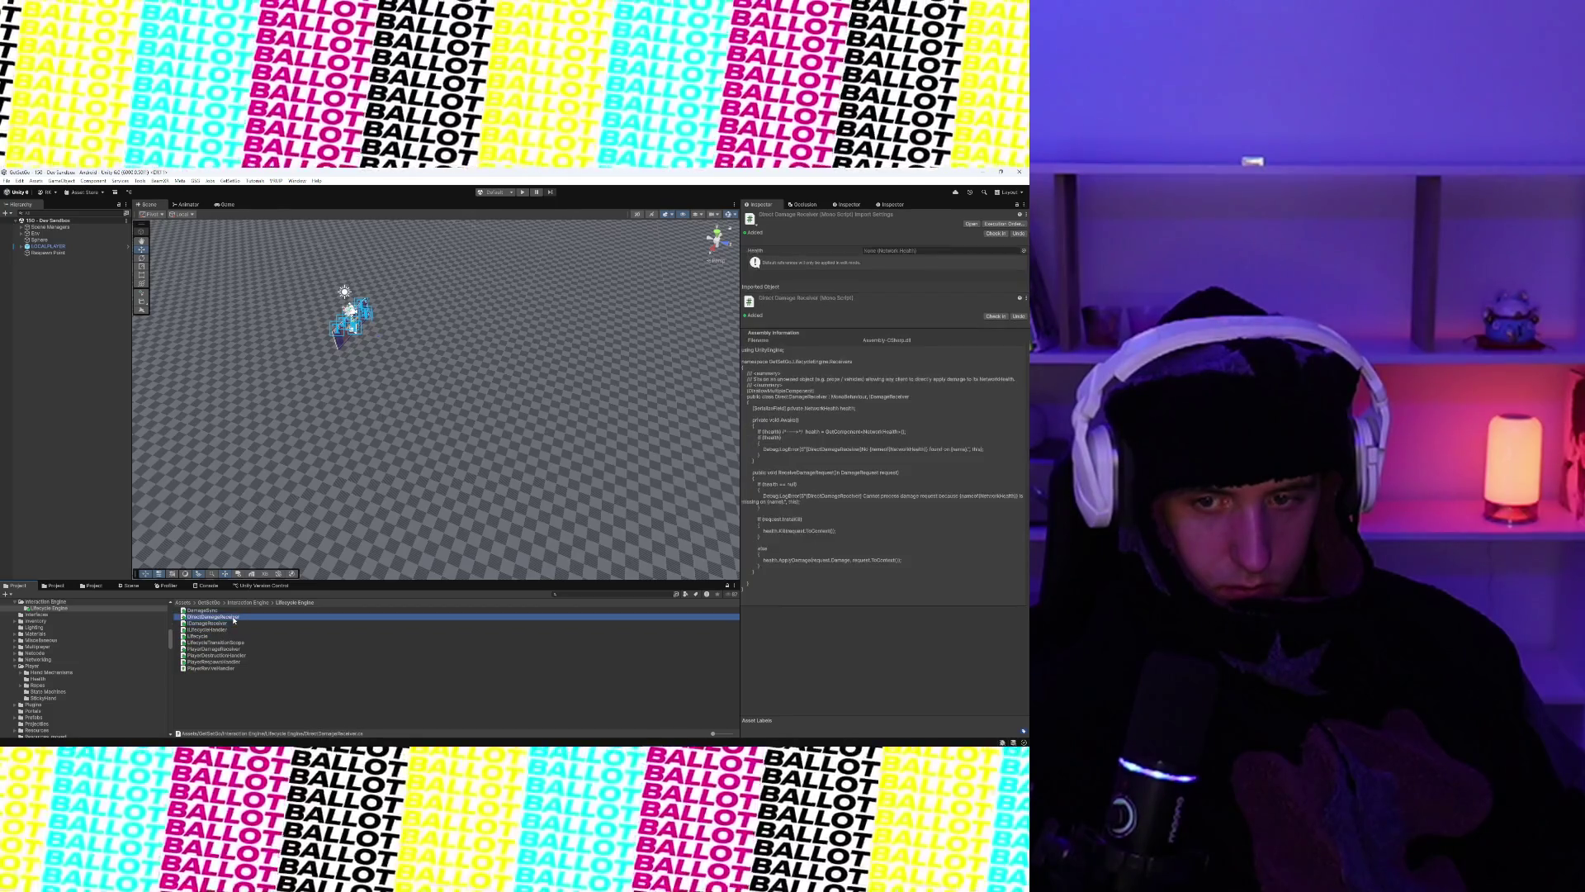
pyautogui.click(232, 611)
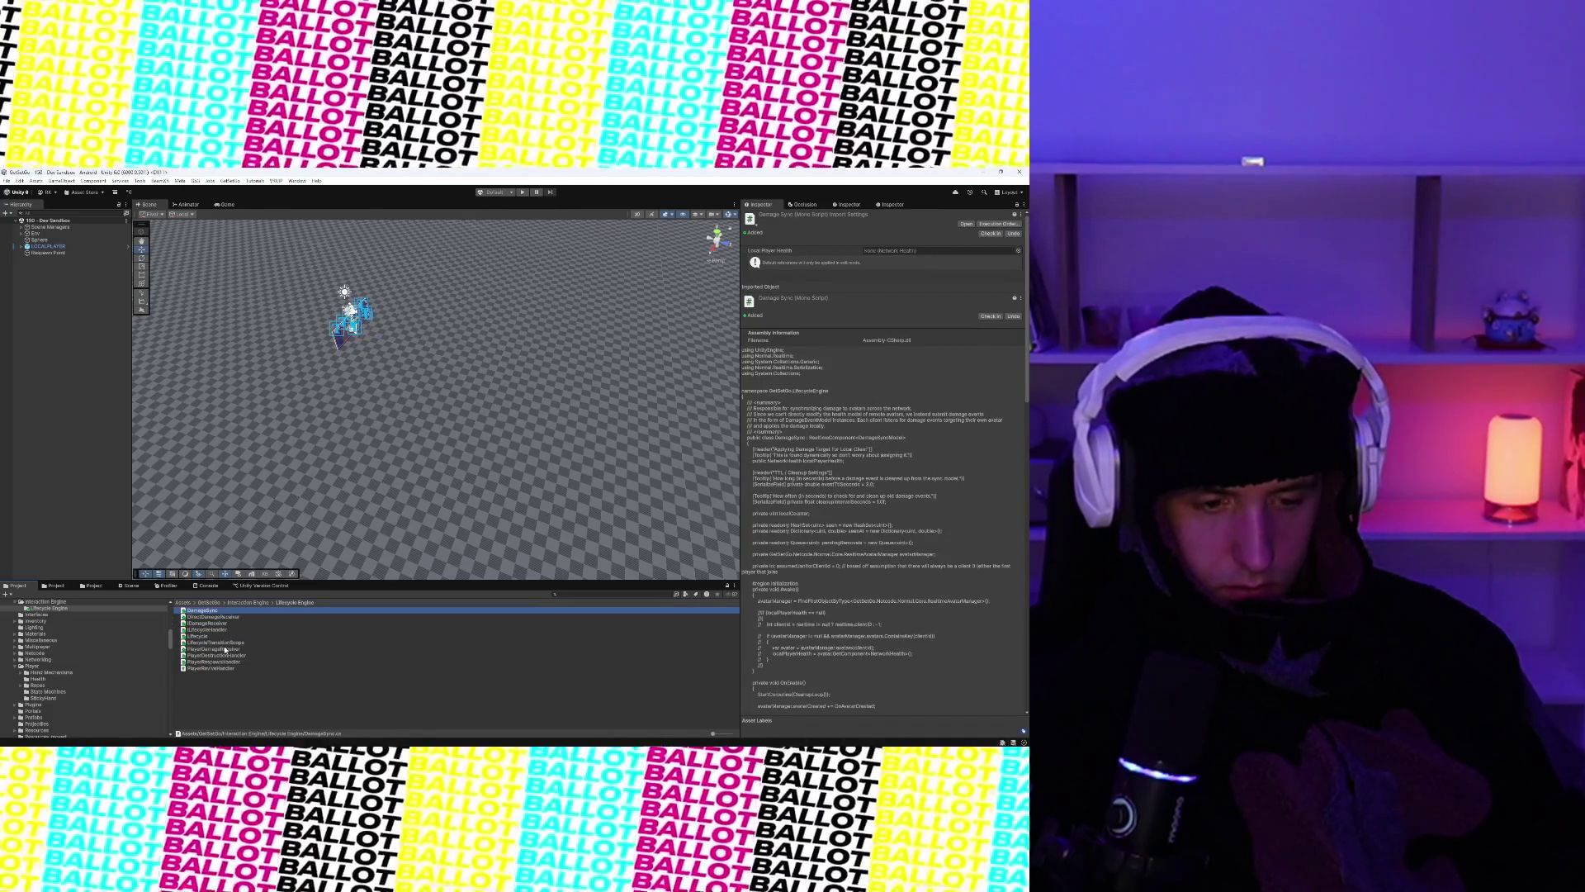
pyautogui.click(229, 660)
pyautogui.click(228, 667)
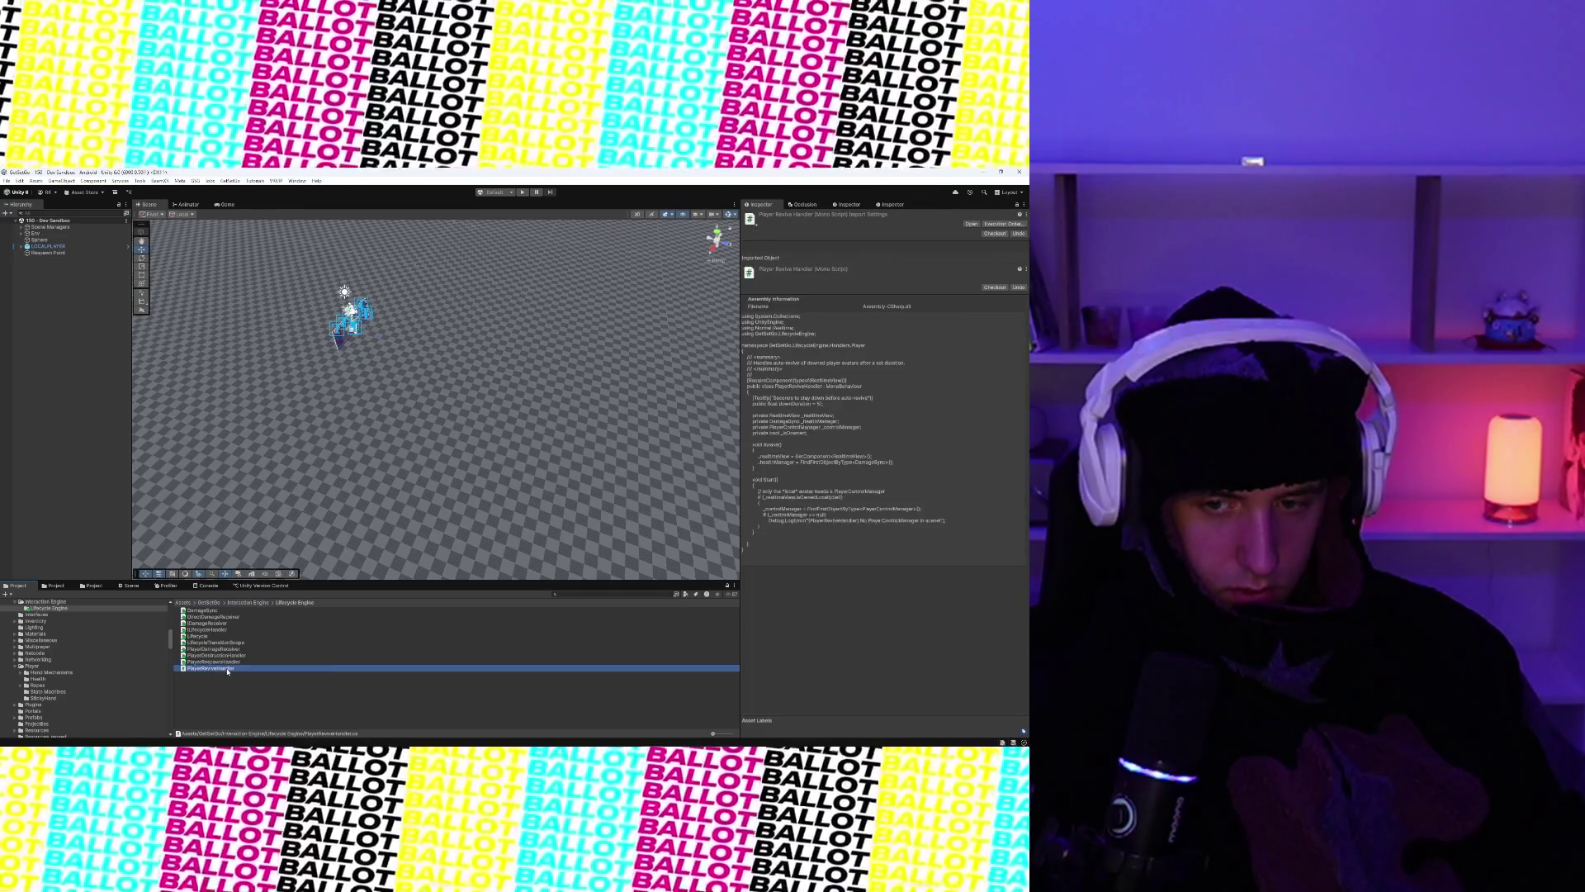
pyautogui.doubleClick(228, 669)
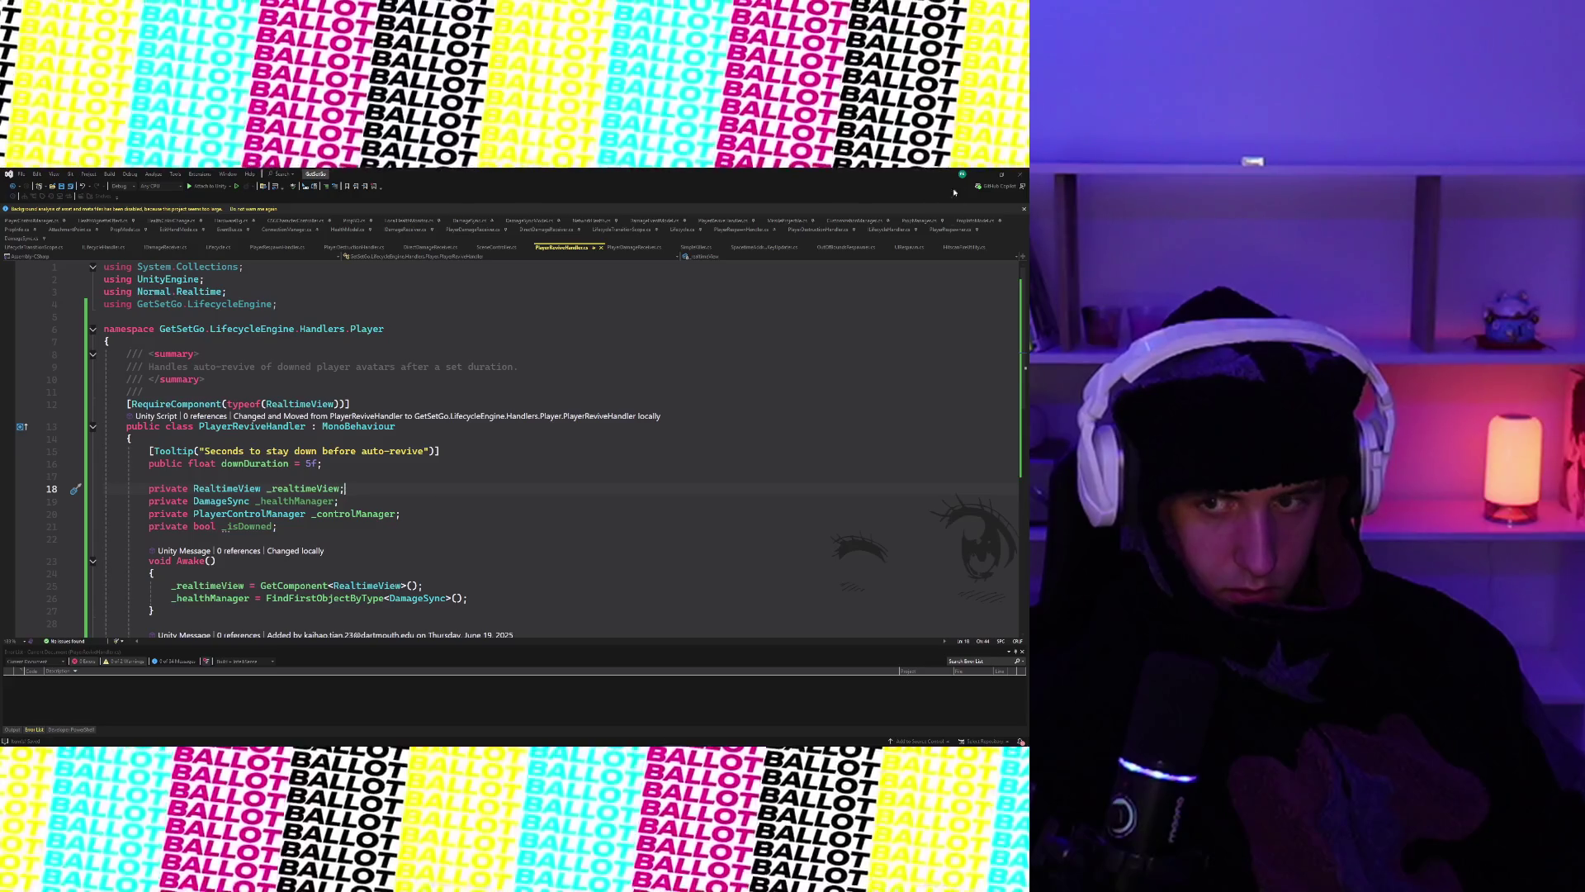
pyautogui.scroll(-8, 595, 476)
pyautogui.scroll(8, 596, 476)
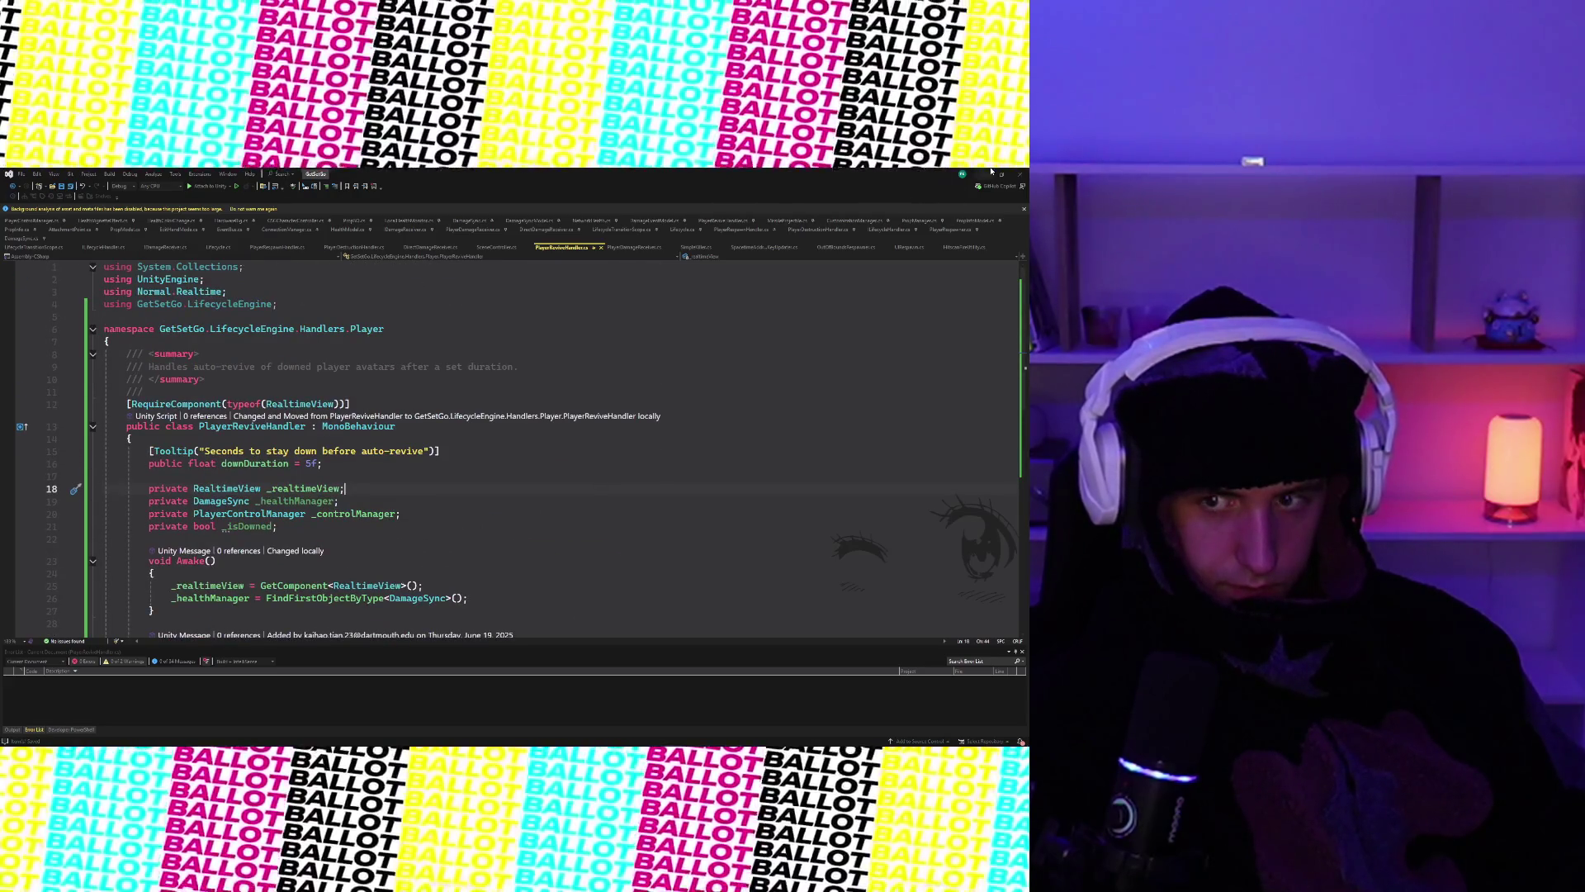
# - Delete the PlayerReviveHandler script from the project and confirm the deletion
pyautogui.click(992, 172)
pyautogui.rightClick(235, 670)
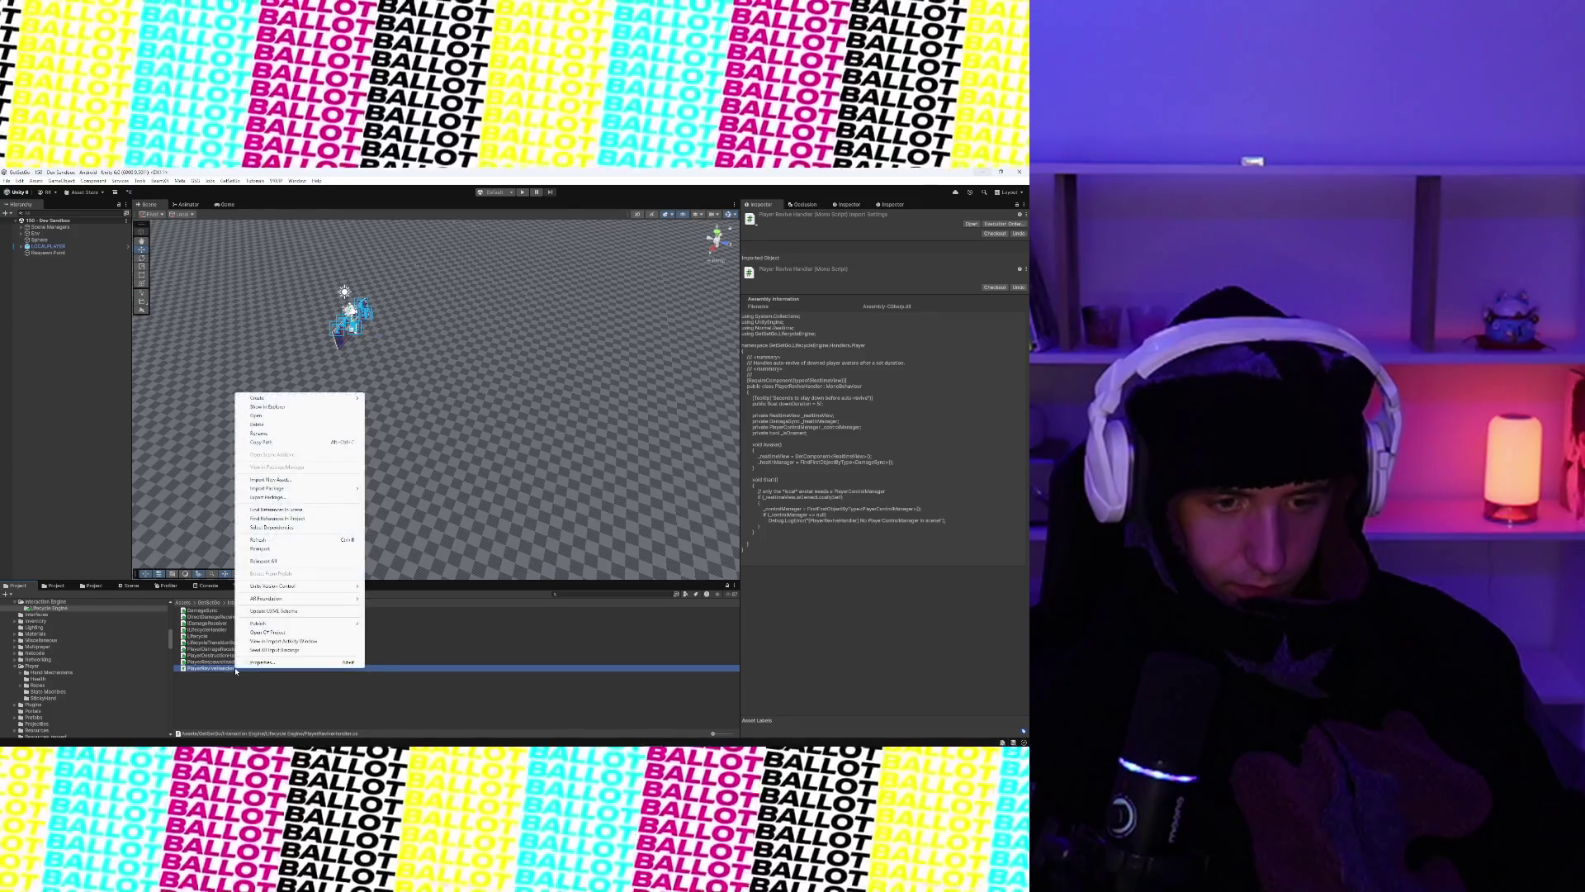
pyautogui.click(284, 424)
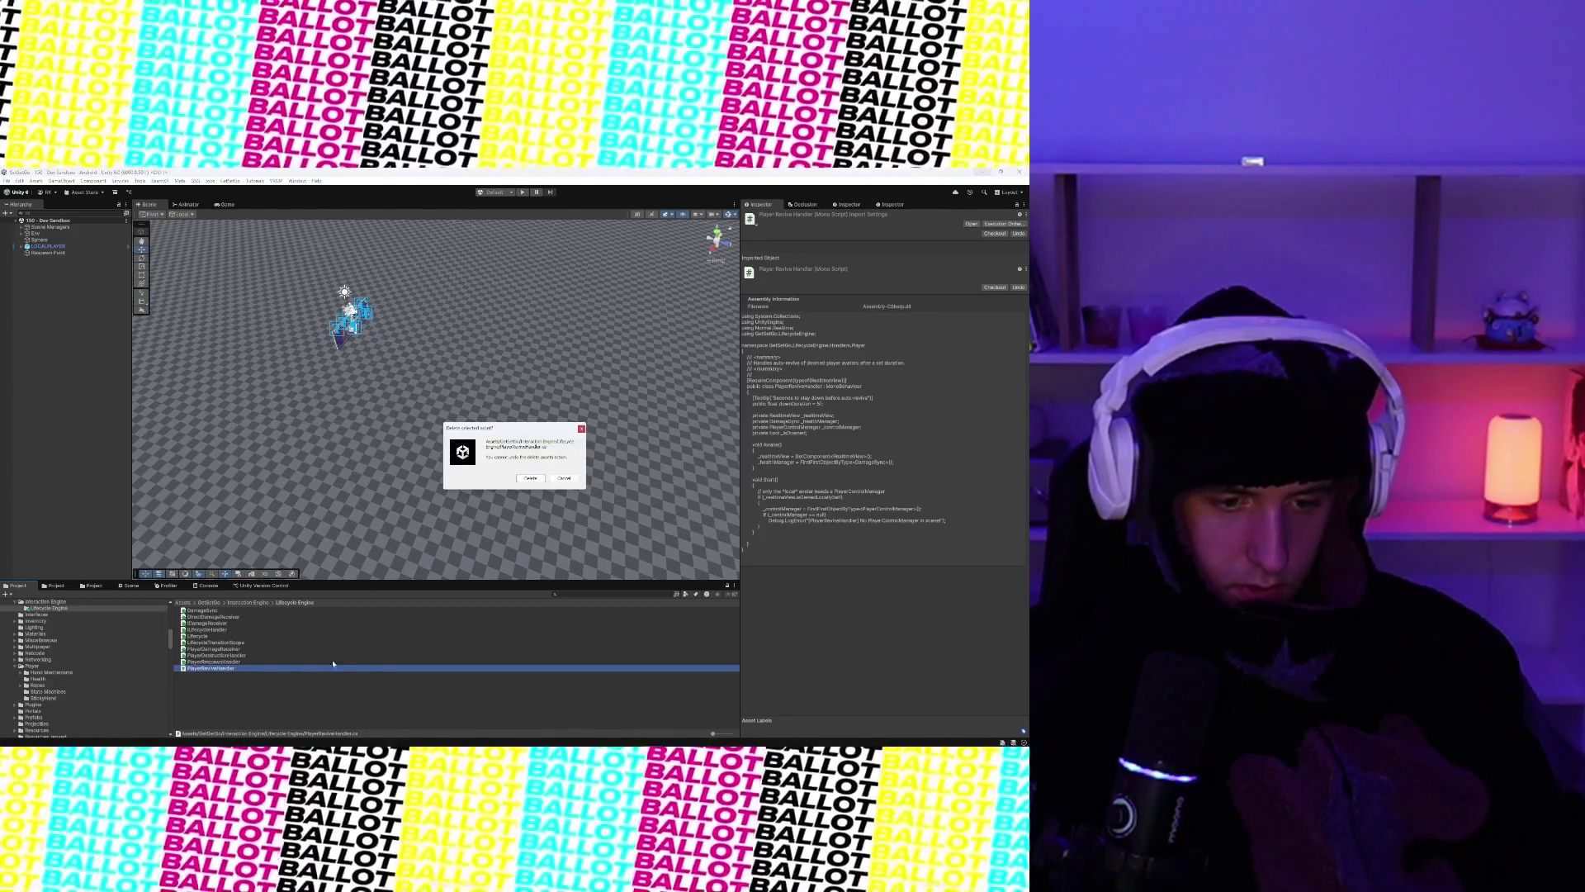
pyautogui.click(531, 479)
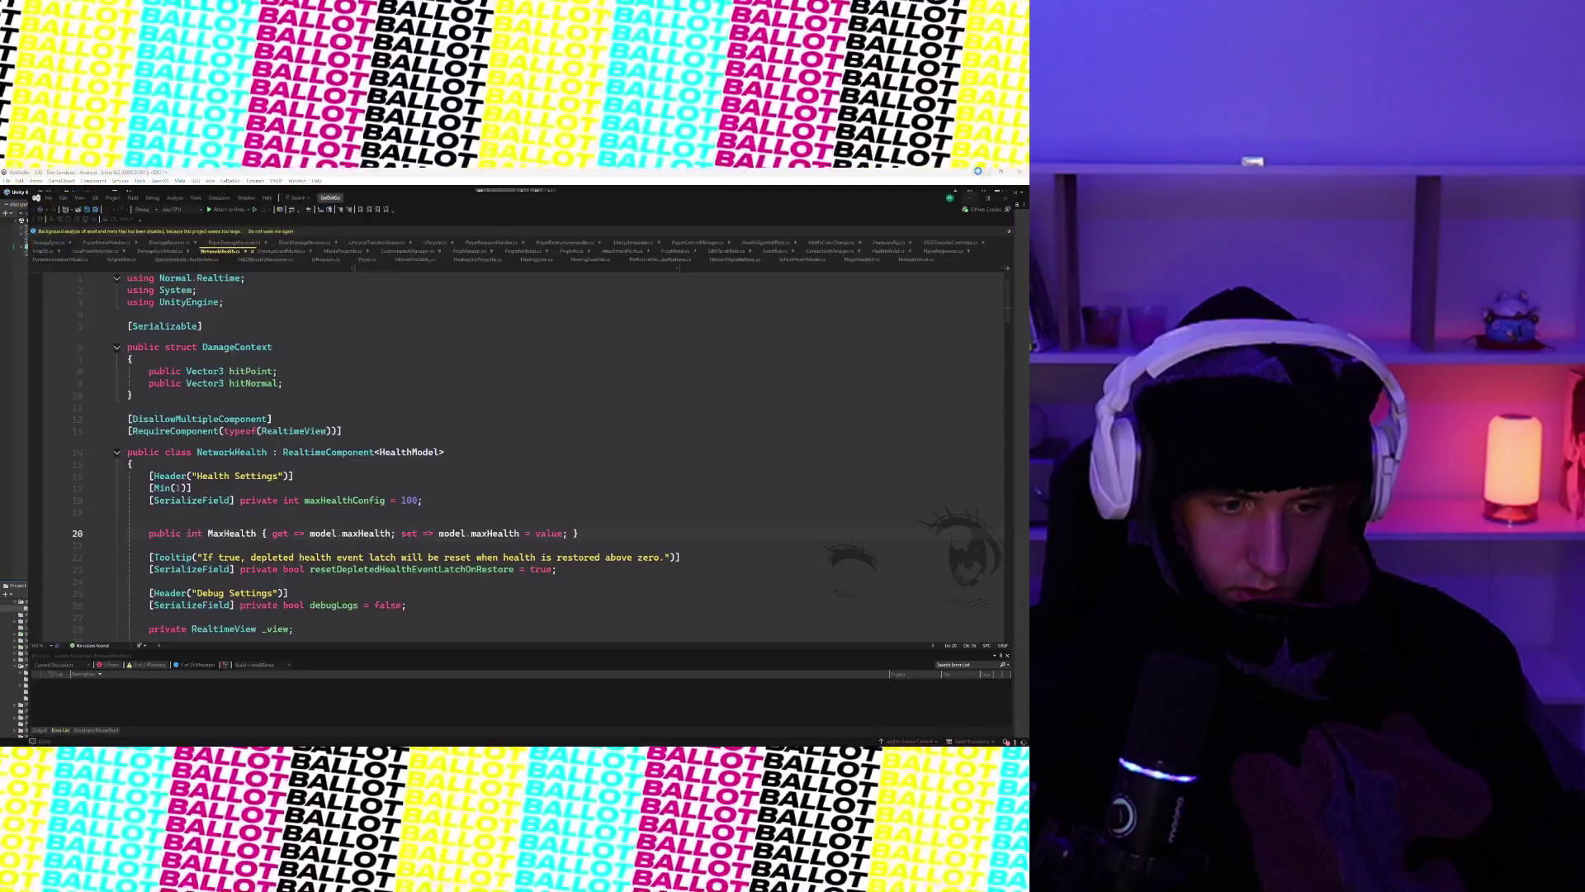
# - Switch to the NetworkHealth code file and back toward Unity while scripts recompile
pyautogui.hotkey('alt', 'Tab')
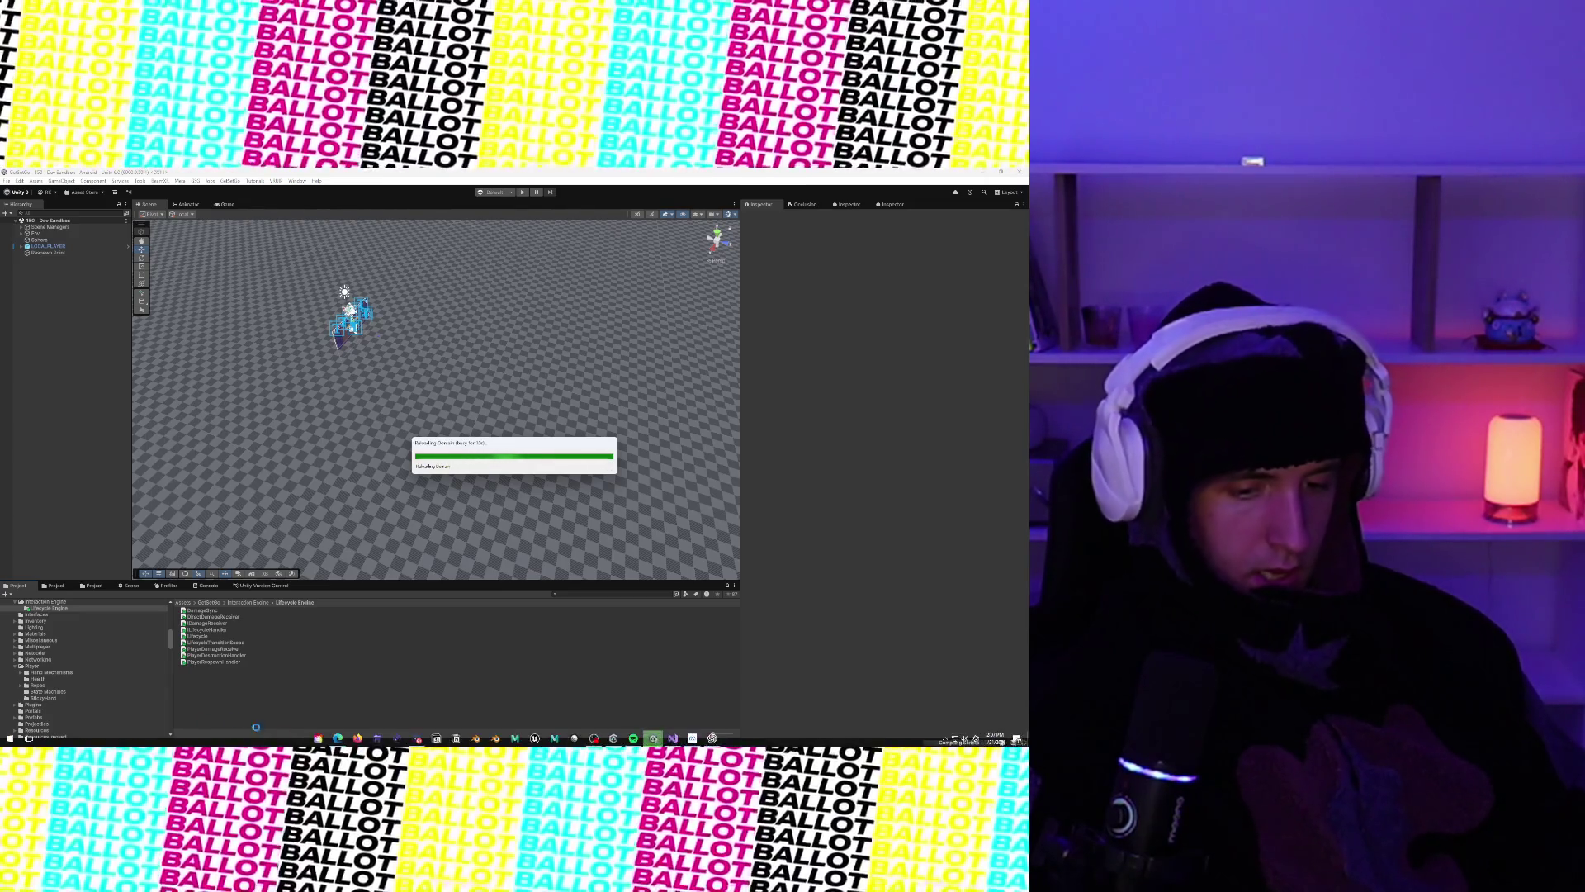
pyautogui.click(335, 736)
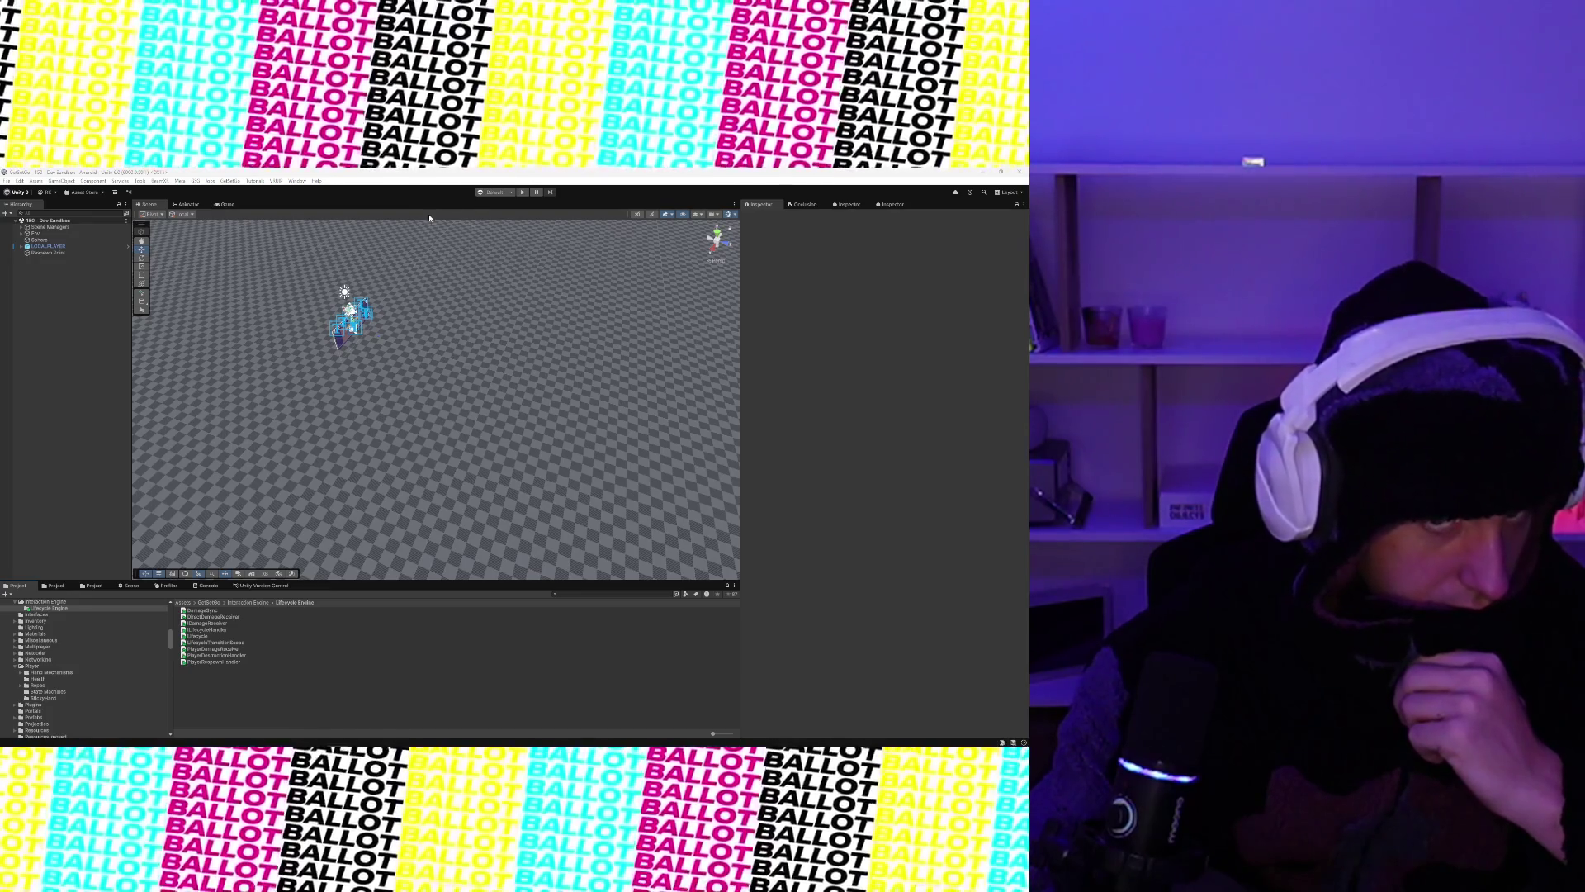
# - Enter play mode to test the scene in the VR headset
pyautogui.click(520, 194)
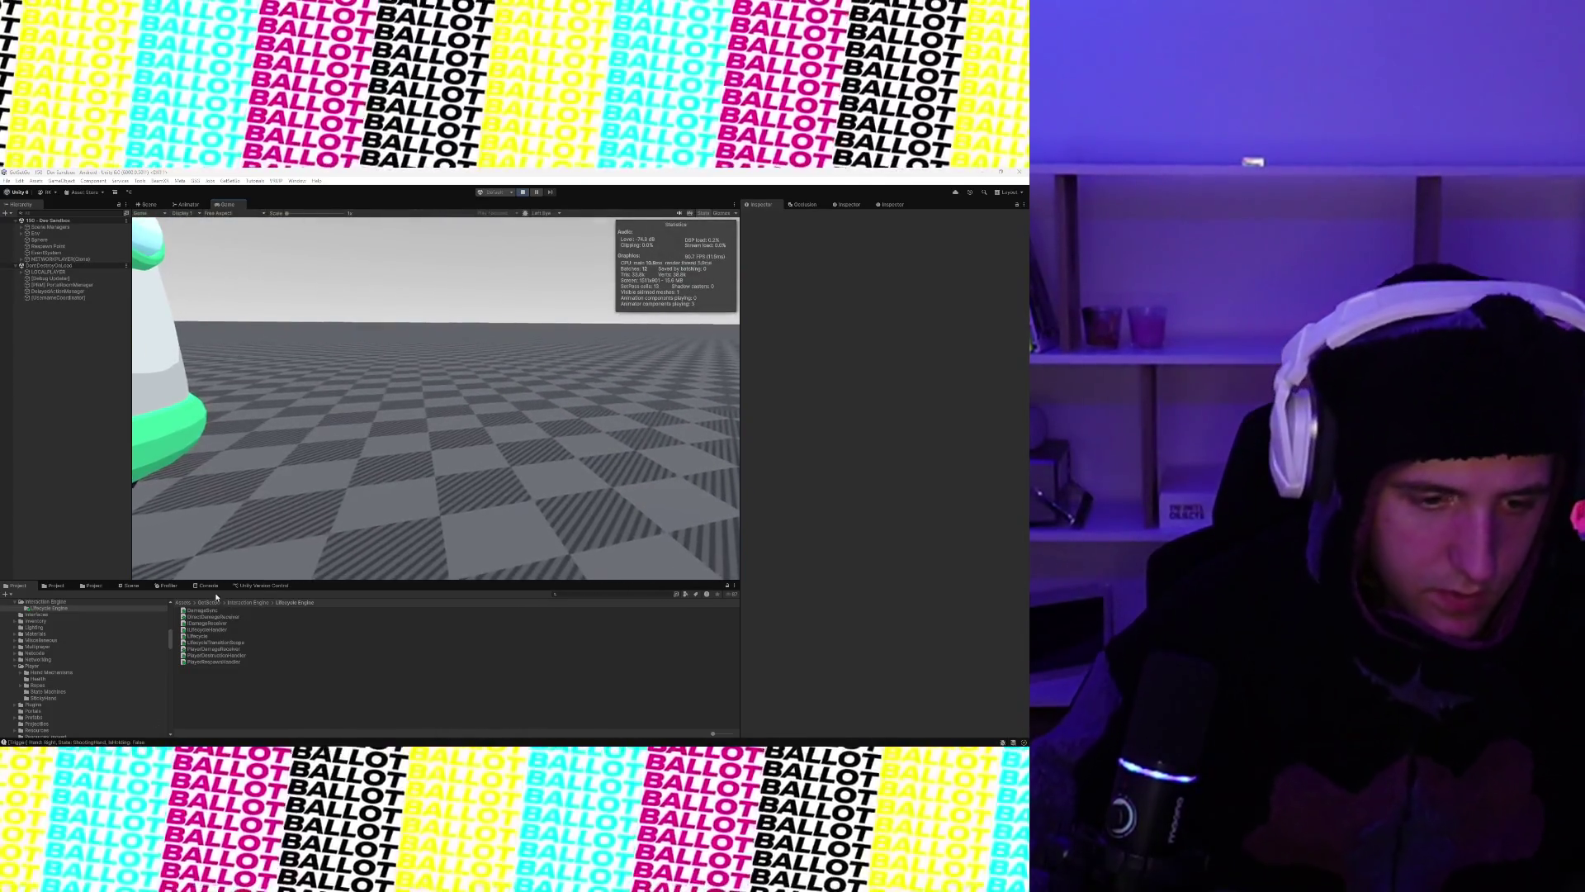
# - Show the console's log messages and stop the running scene with Ctrl+P
pyautogui.click(208, 584)
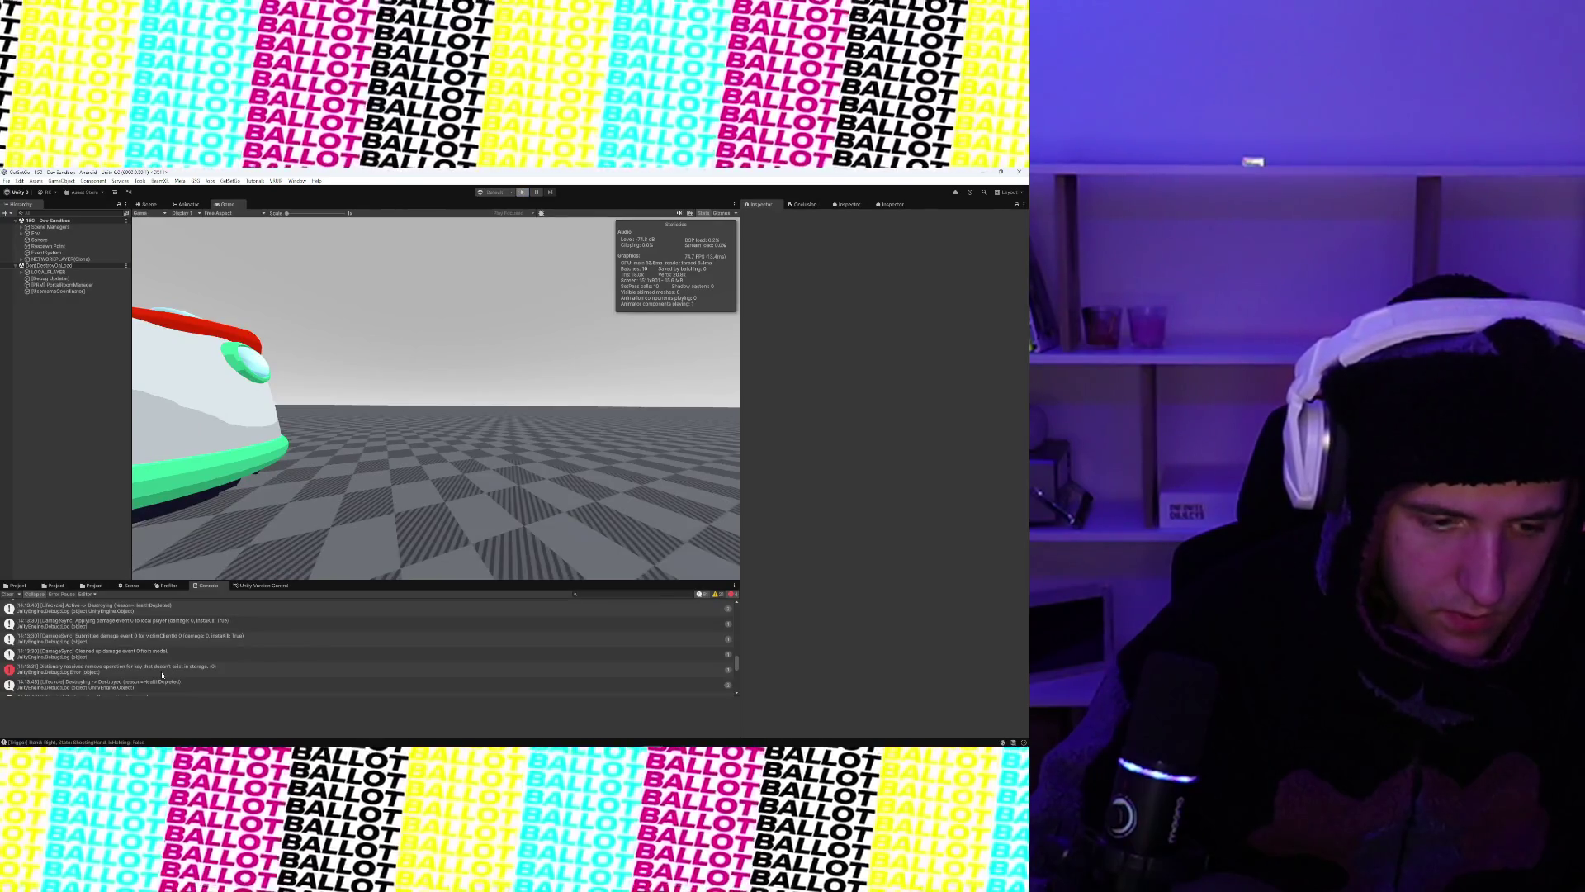
pyautogui.hotkey('ctrl', 'p')
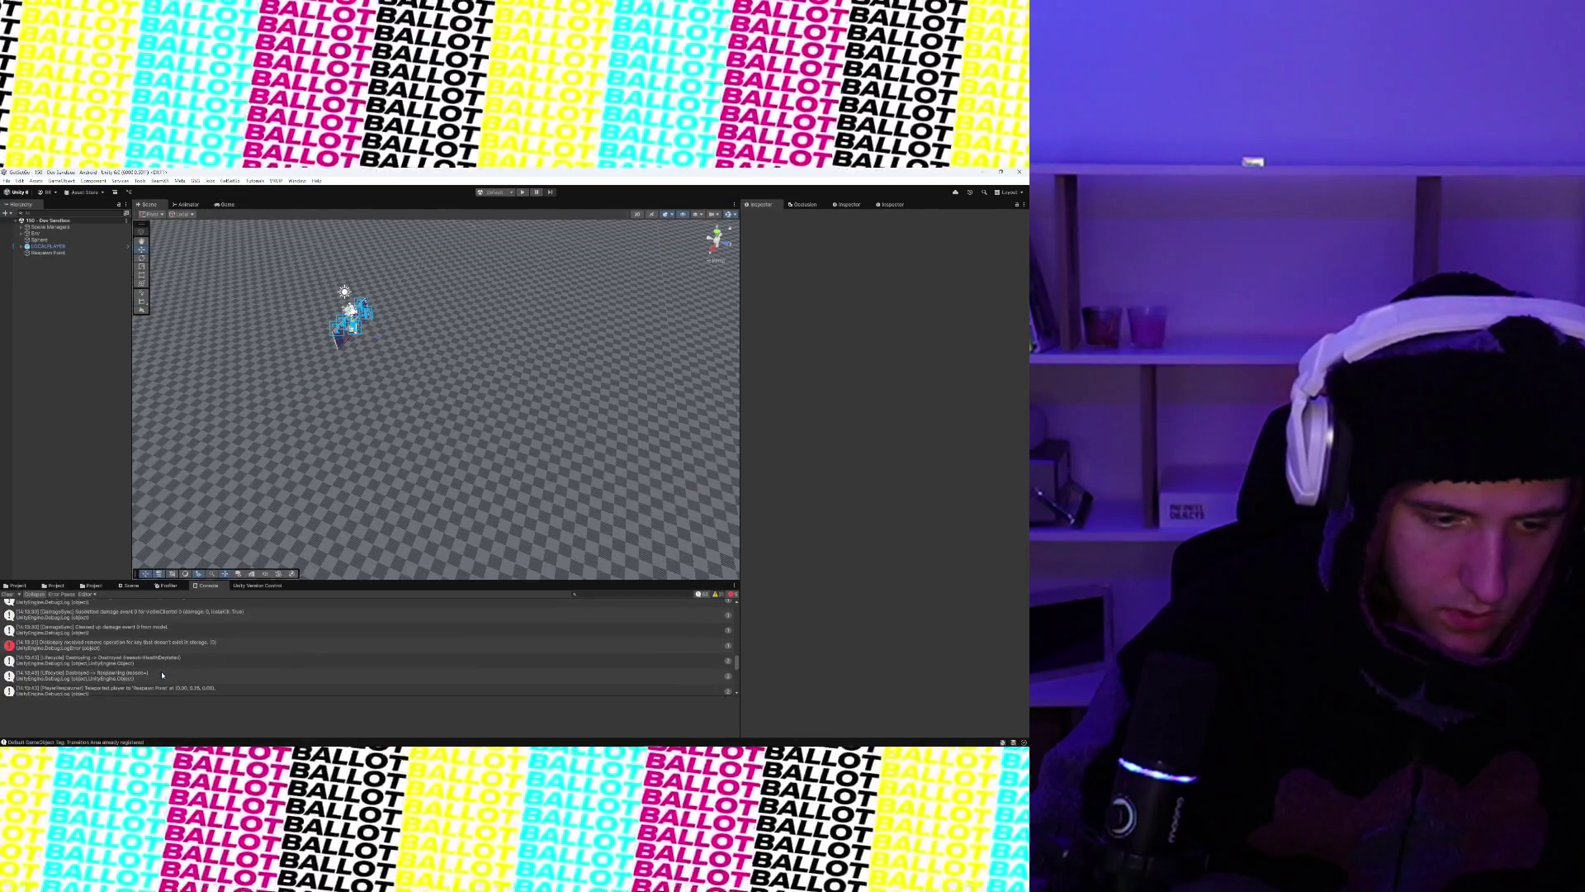
# - Read the damage event log entry's detail text, then switch to the NetworkHealth script in Visual Studio
pyautogui.click(160, 639)
pyautogui.click(161, 633)
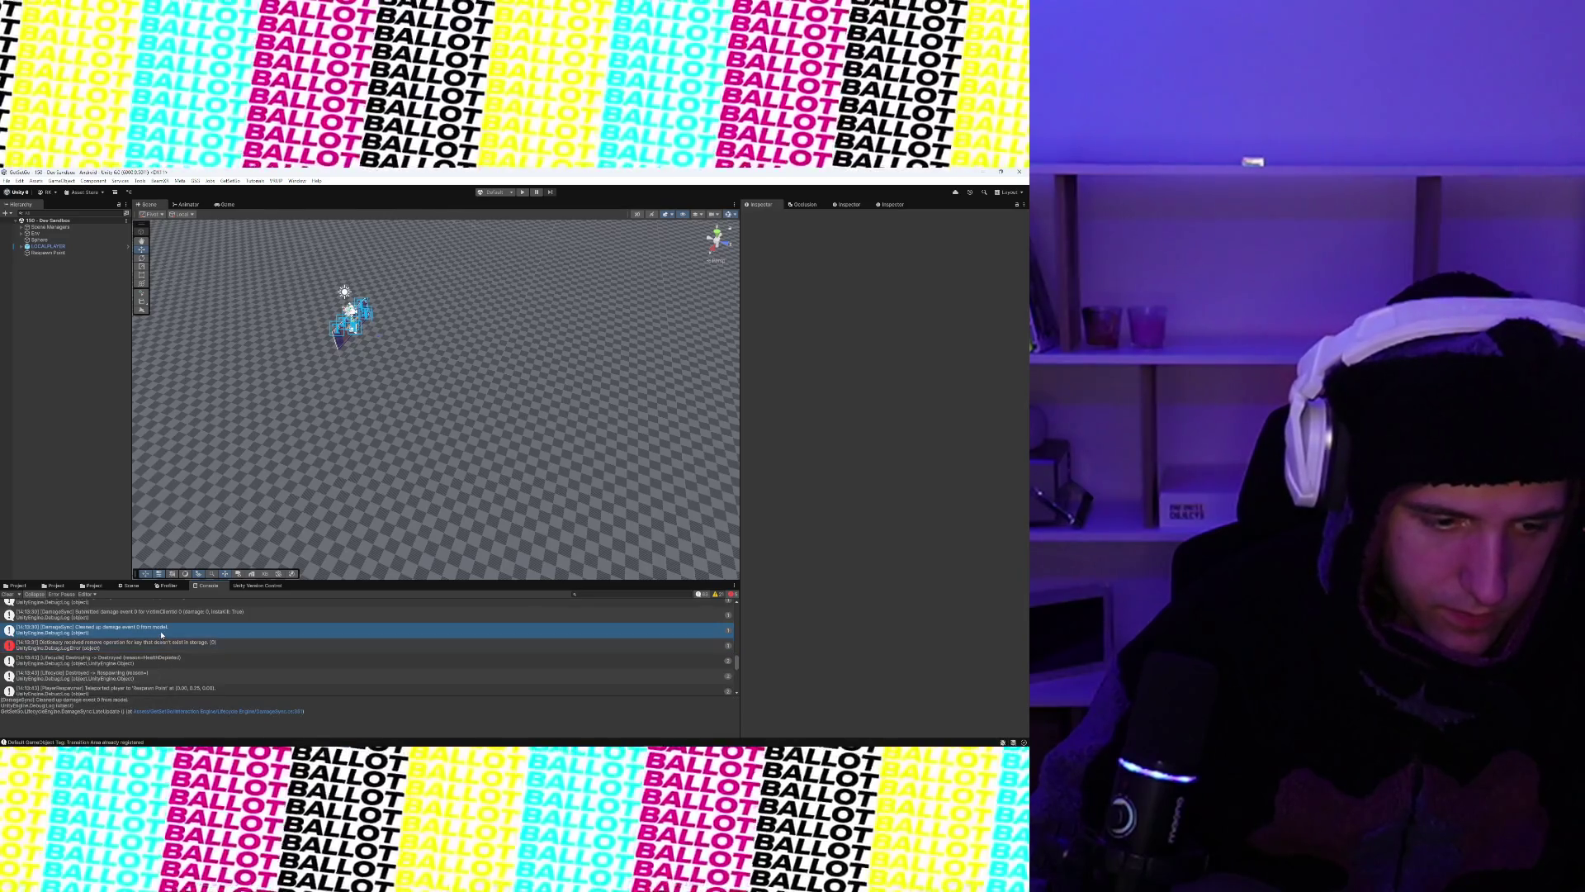
pyautogui.moveTo(279, 716); pyautogui.dragTo(6, 701)
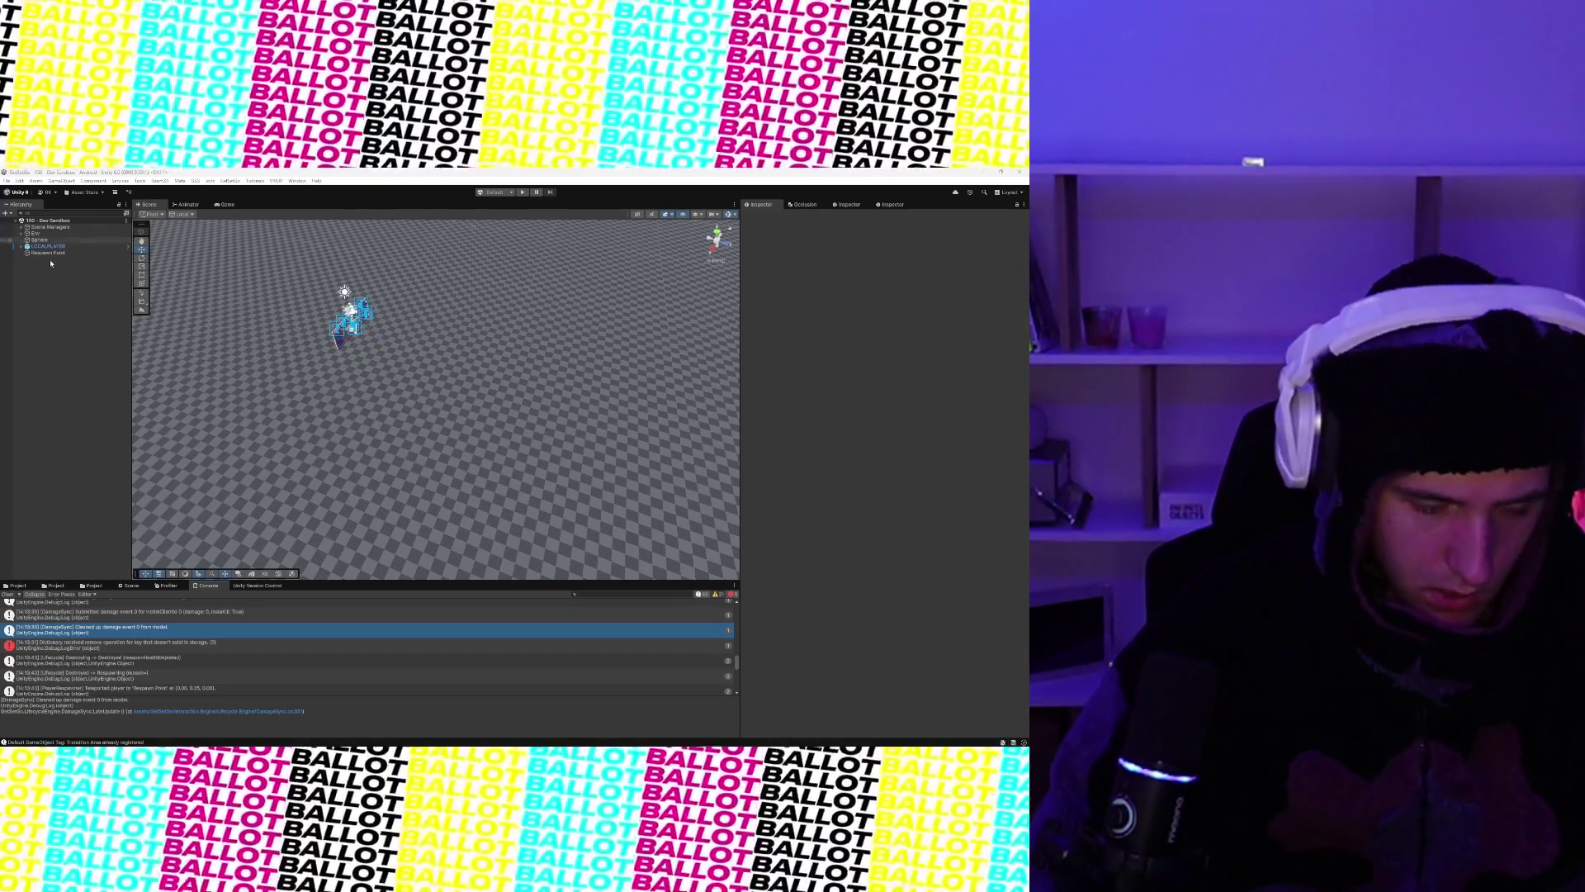
pyautogui.click(672, 739)
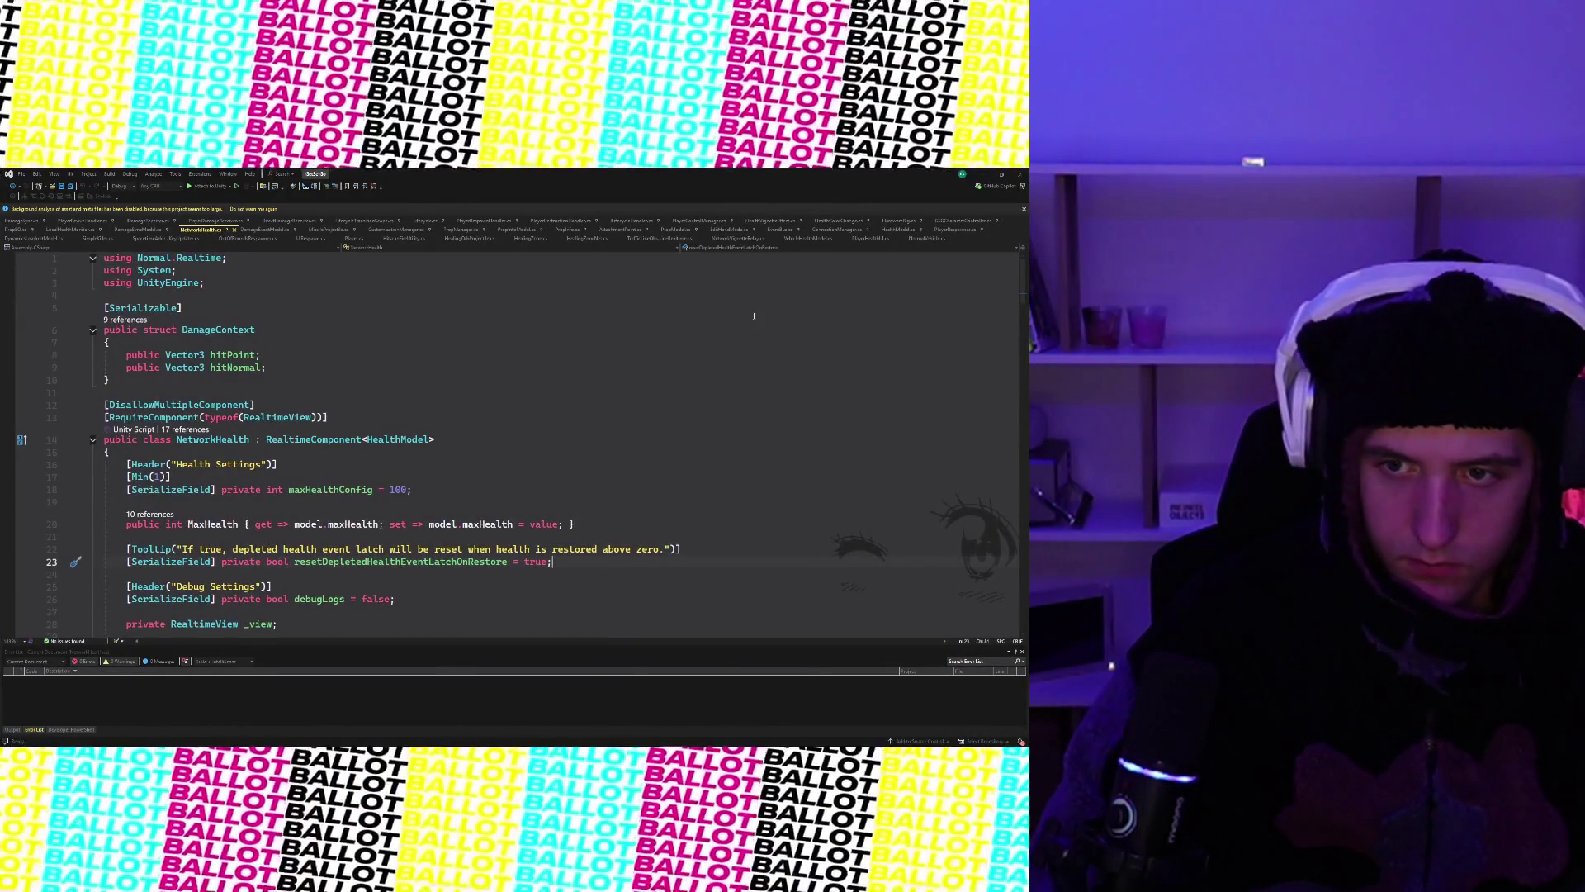
# - Search the solution for DamageSync, open it and review the ListPool Get and Release methods near its end
pyautogui.hotkey('ctrl', 't')
pyautogui.write('Damage')
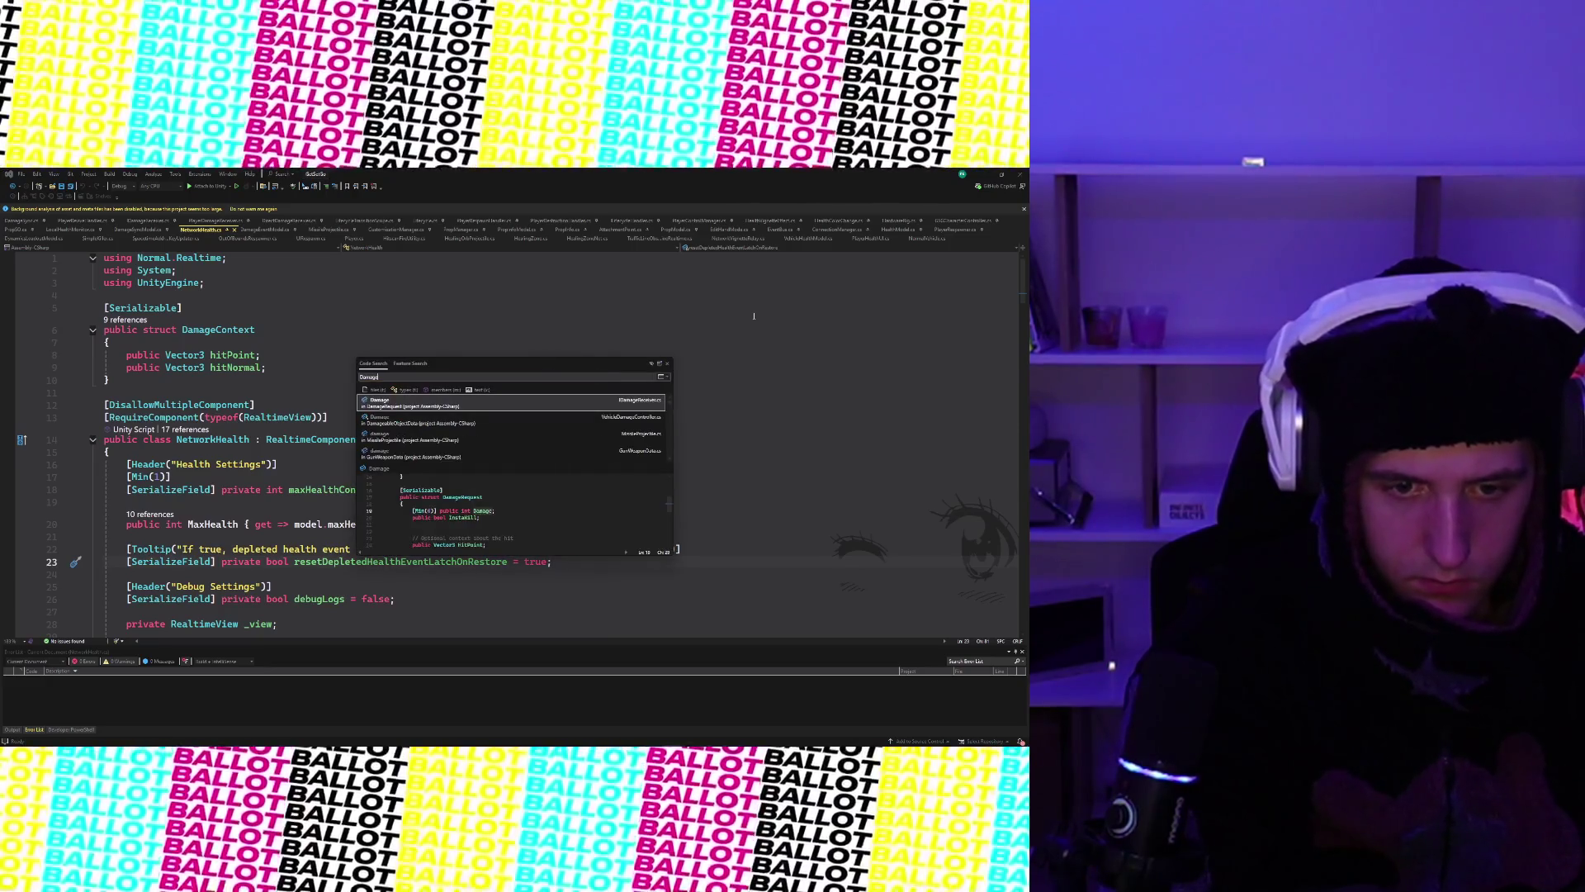
pyautogui.write('Sync')
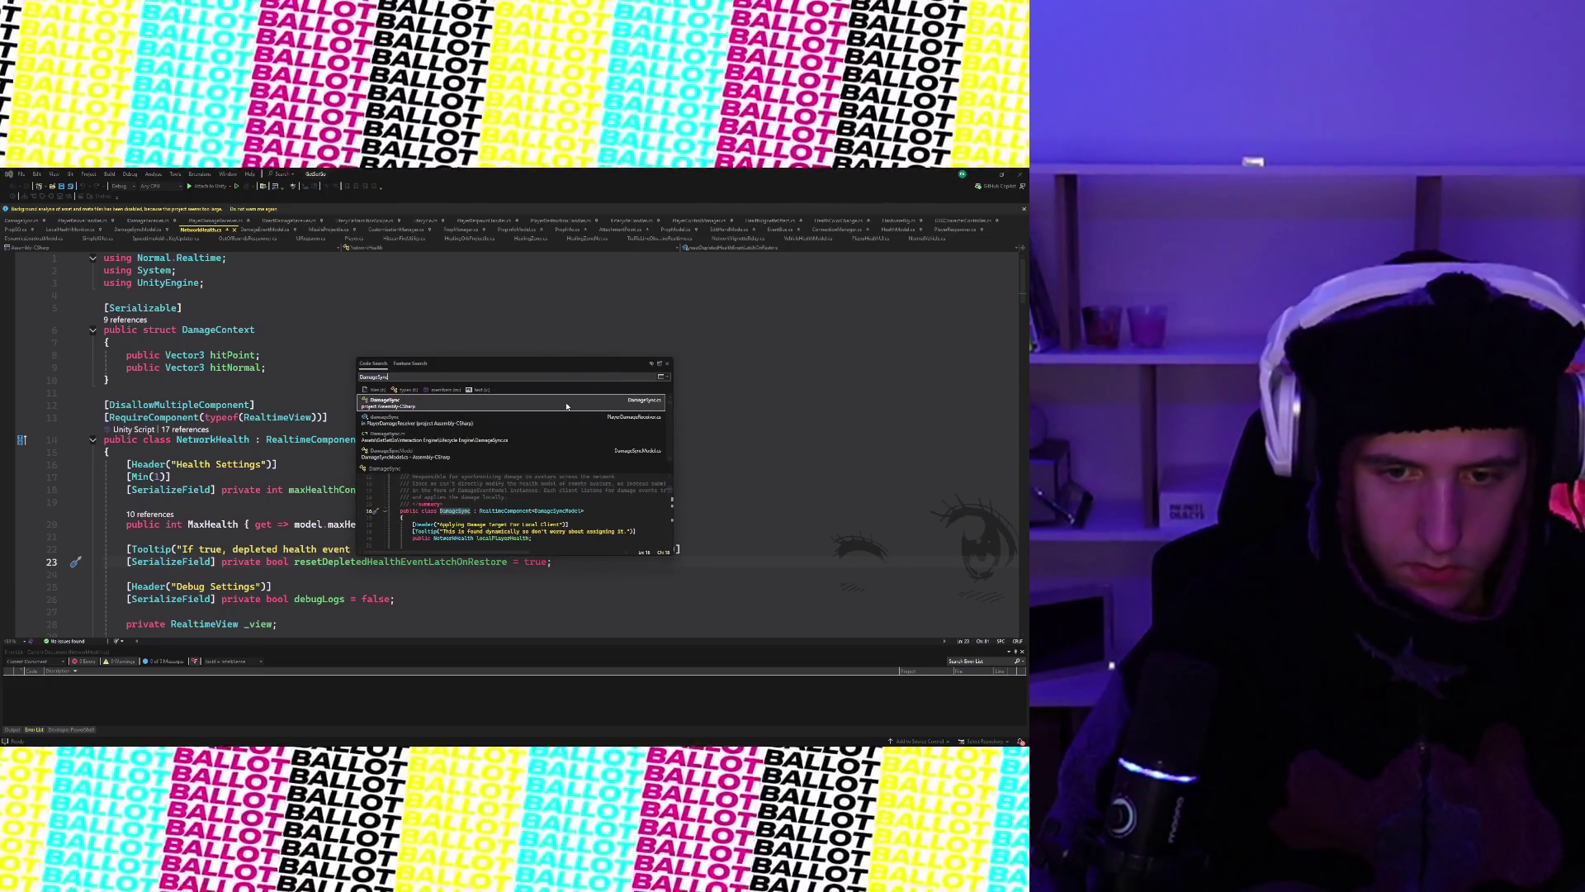
pyautogui.click(566, 406)
pyautogui.hotkey('ctrl', 'End')
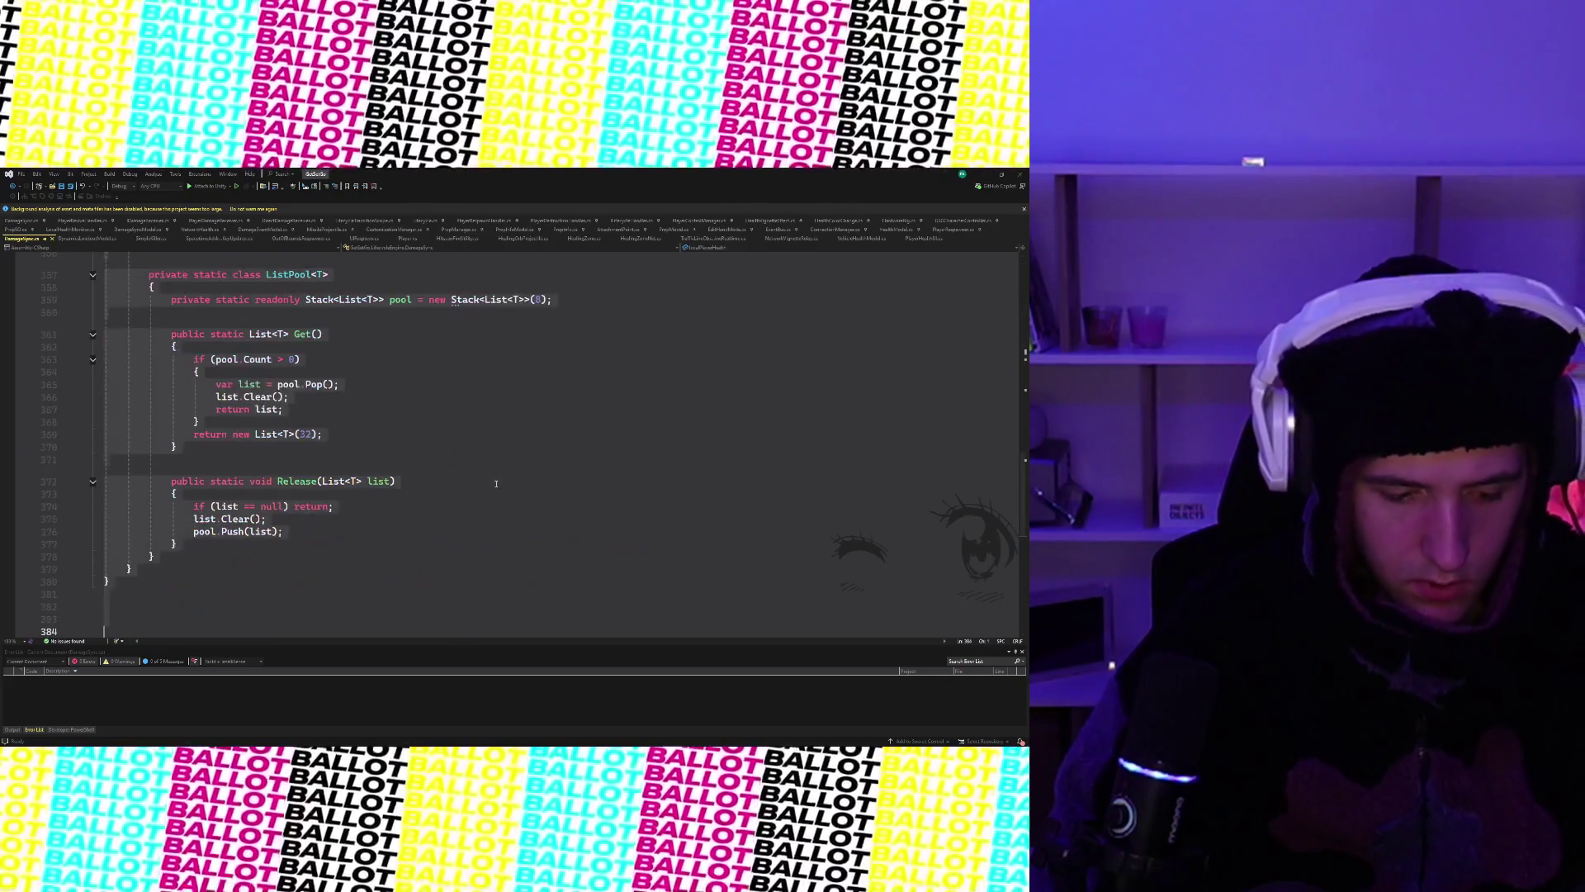
pyautogui.click(455, 458)
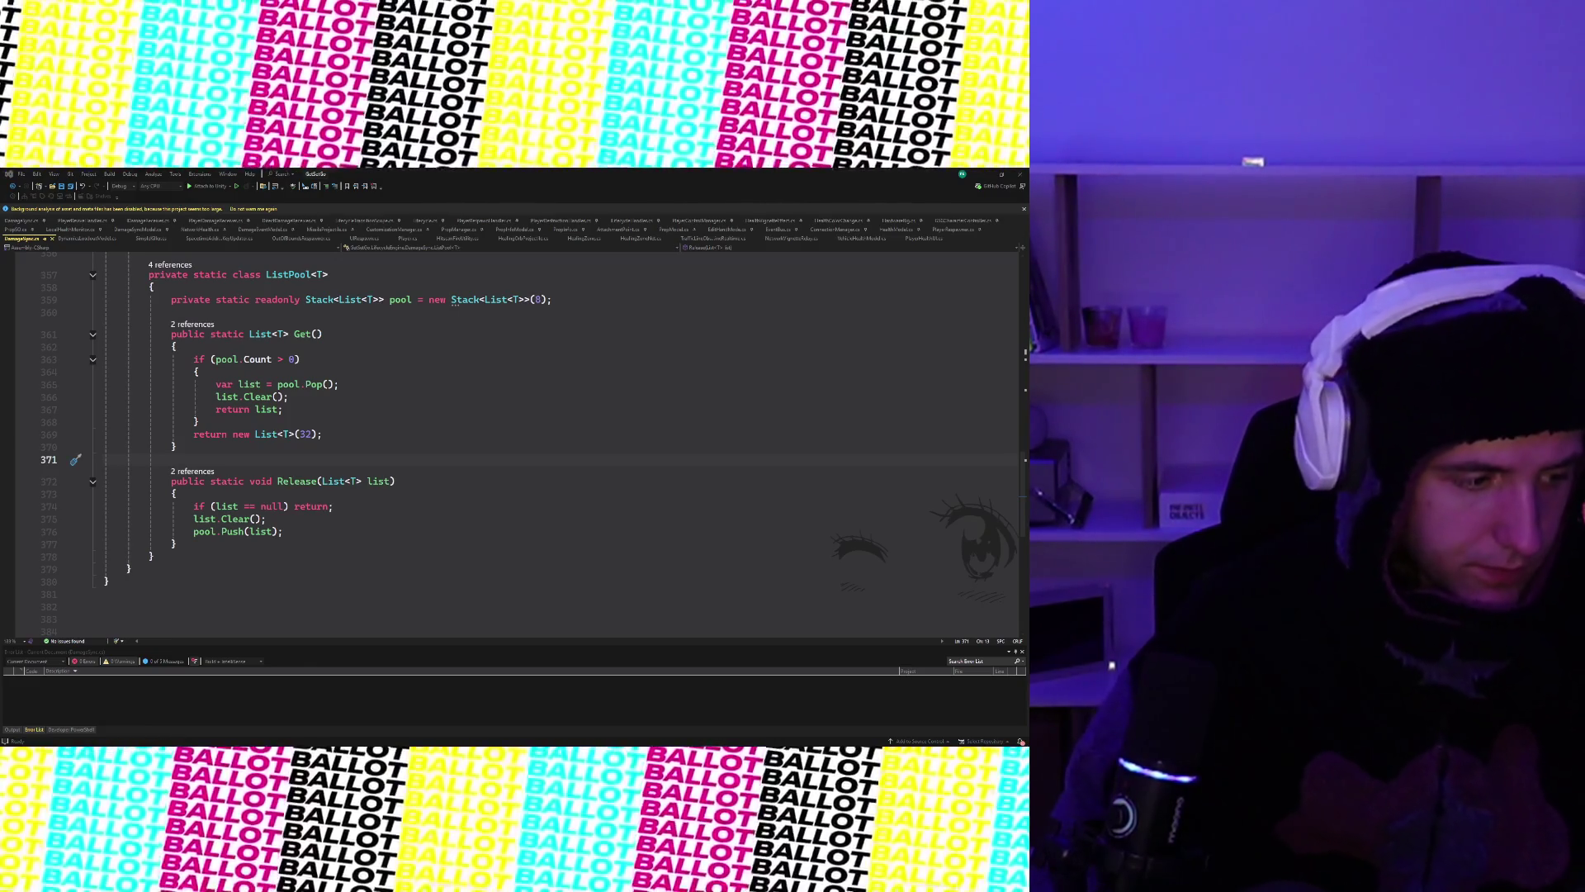
pyautogui.click(524, 423)
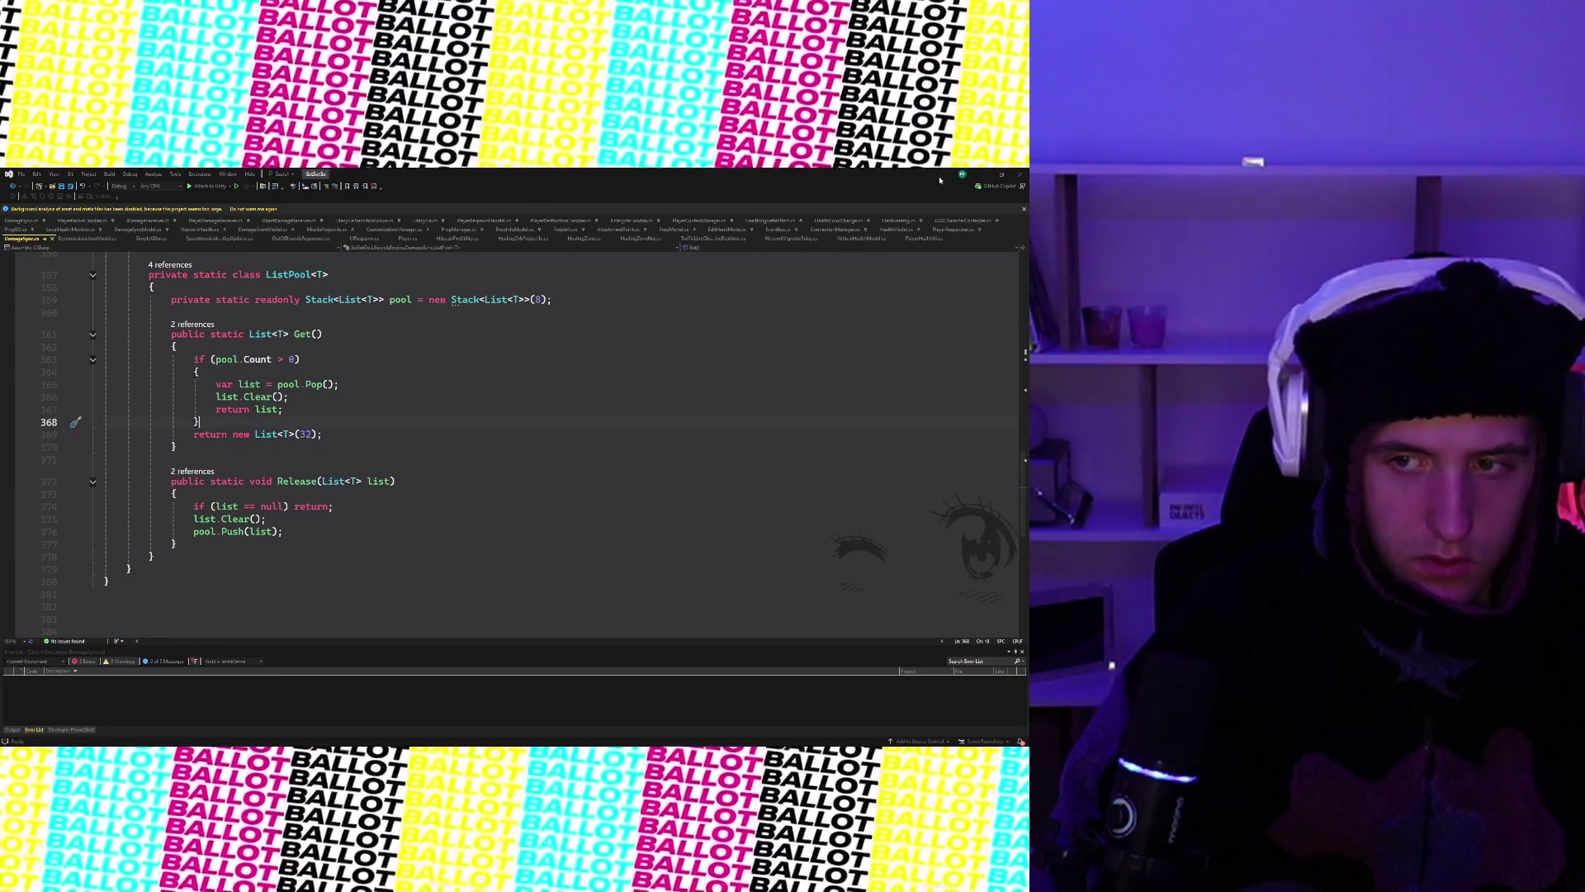
# - Return to the Unity Editor and select a damage event log message
pyautogui.hotkey('alt', 'Tab')
pyautogui.click(175, 613)
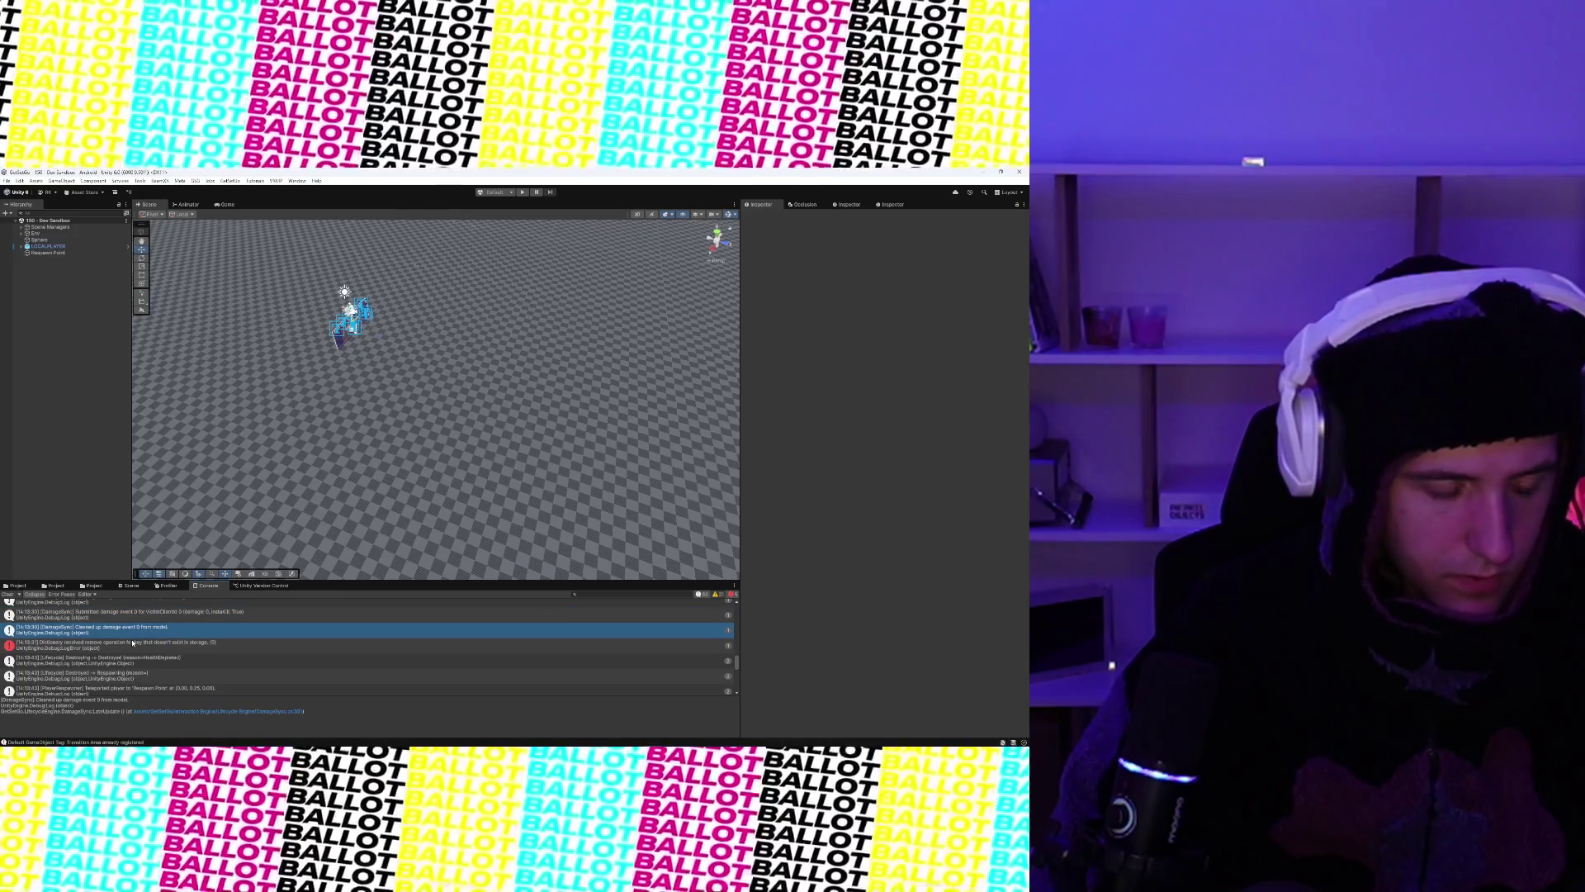
# - Read the last log message's details and move to the red error about removing a missing storage key
pyautogui.click(10, 711)
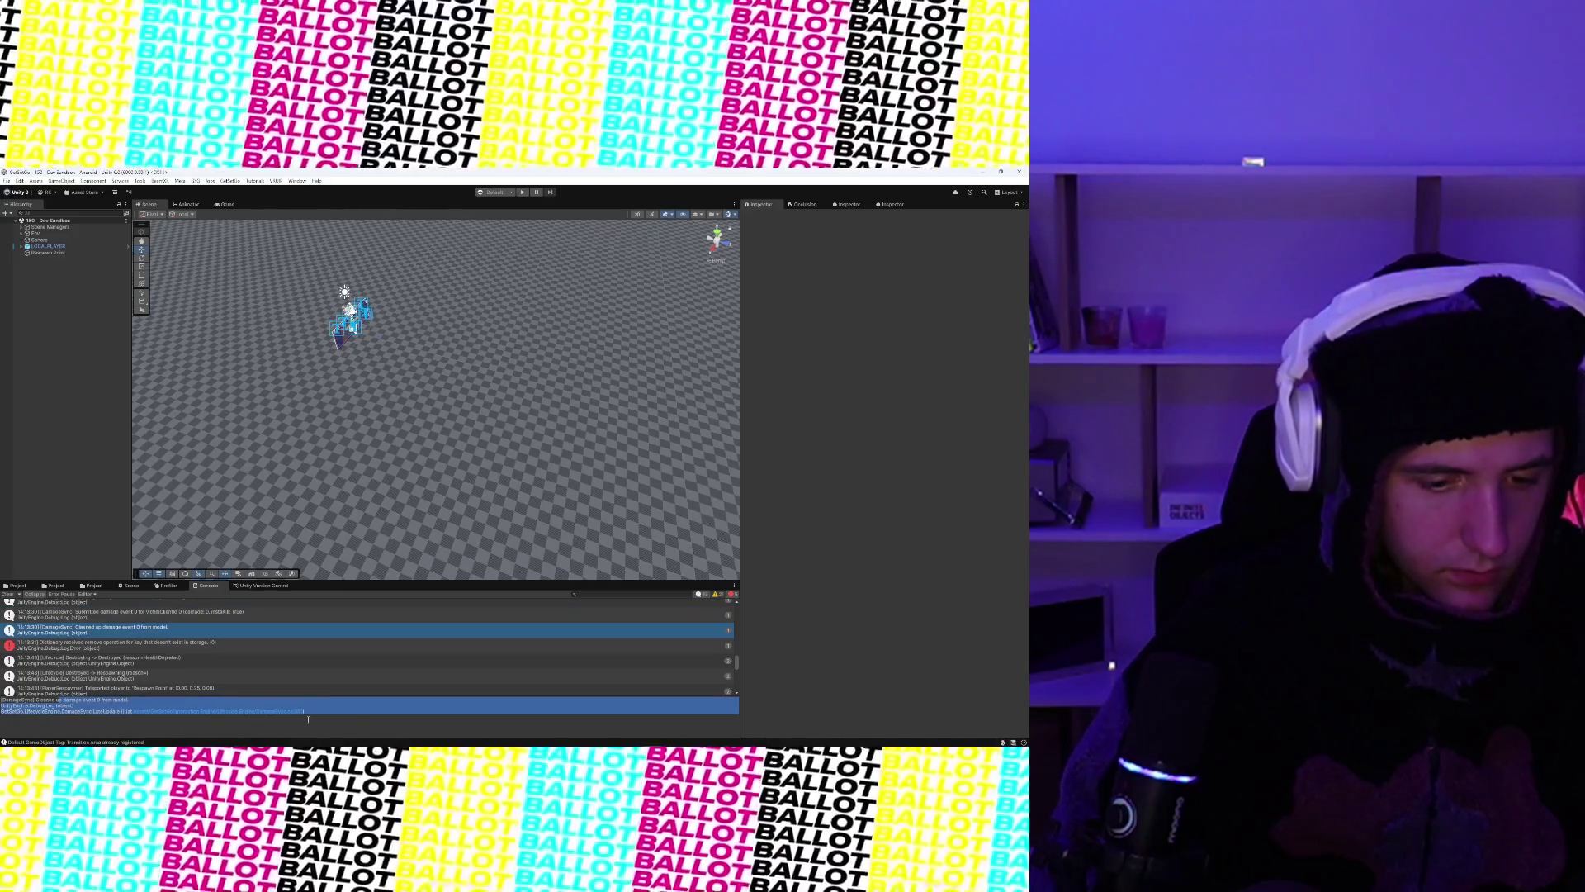
pyautogui.moveTo(308, 716); pyautogui.dragTo(22, 706)
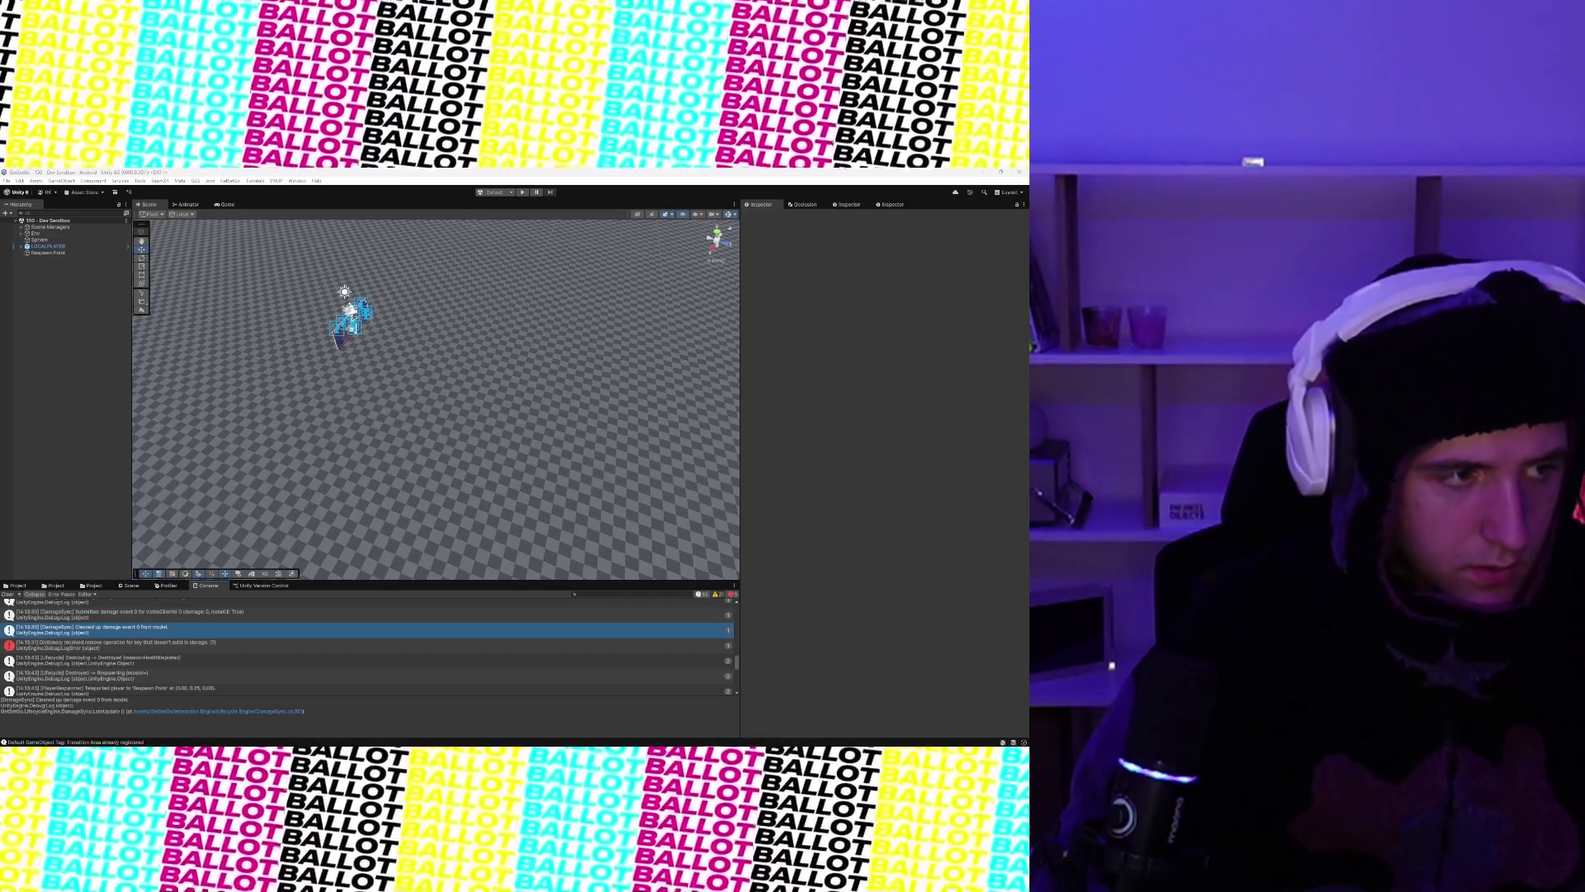
pyautogui.press('Down')
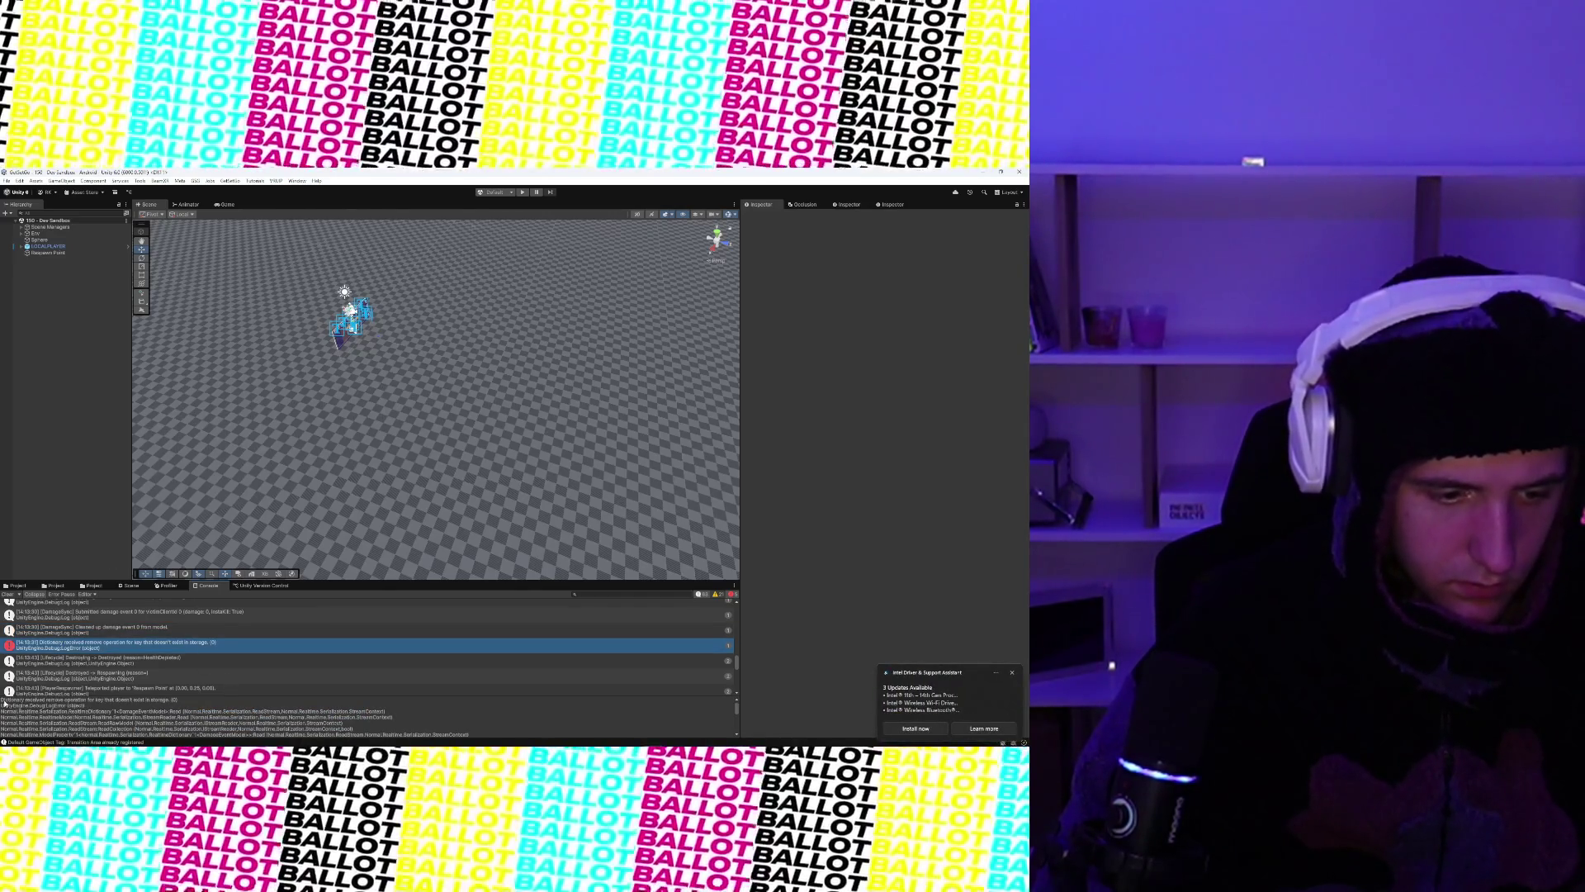
pyautogui.moveTo(5, 702); pyautogui.dragTo(730, 731)
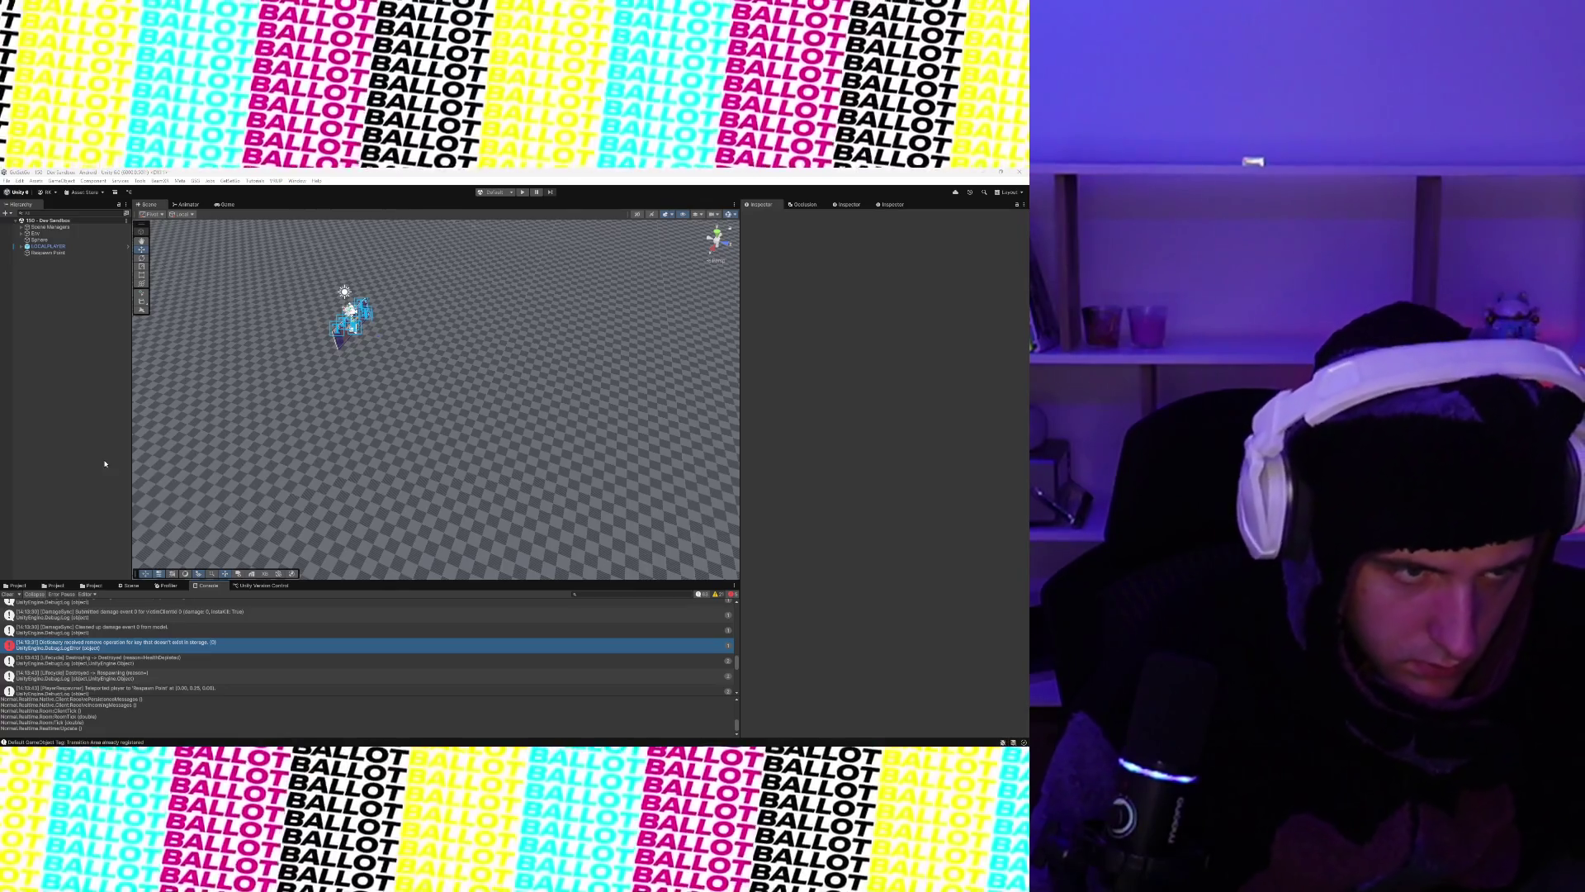
# - Select LOCALPLAYER in the Hierarchy, show the Project files, and bring Visual Studio forward
pyautogui.click(50, 245)
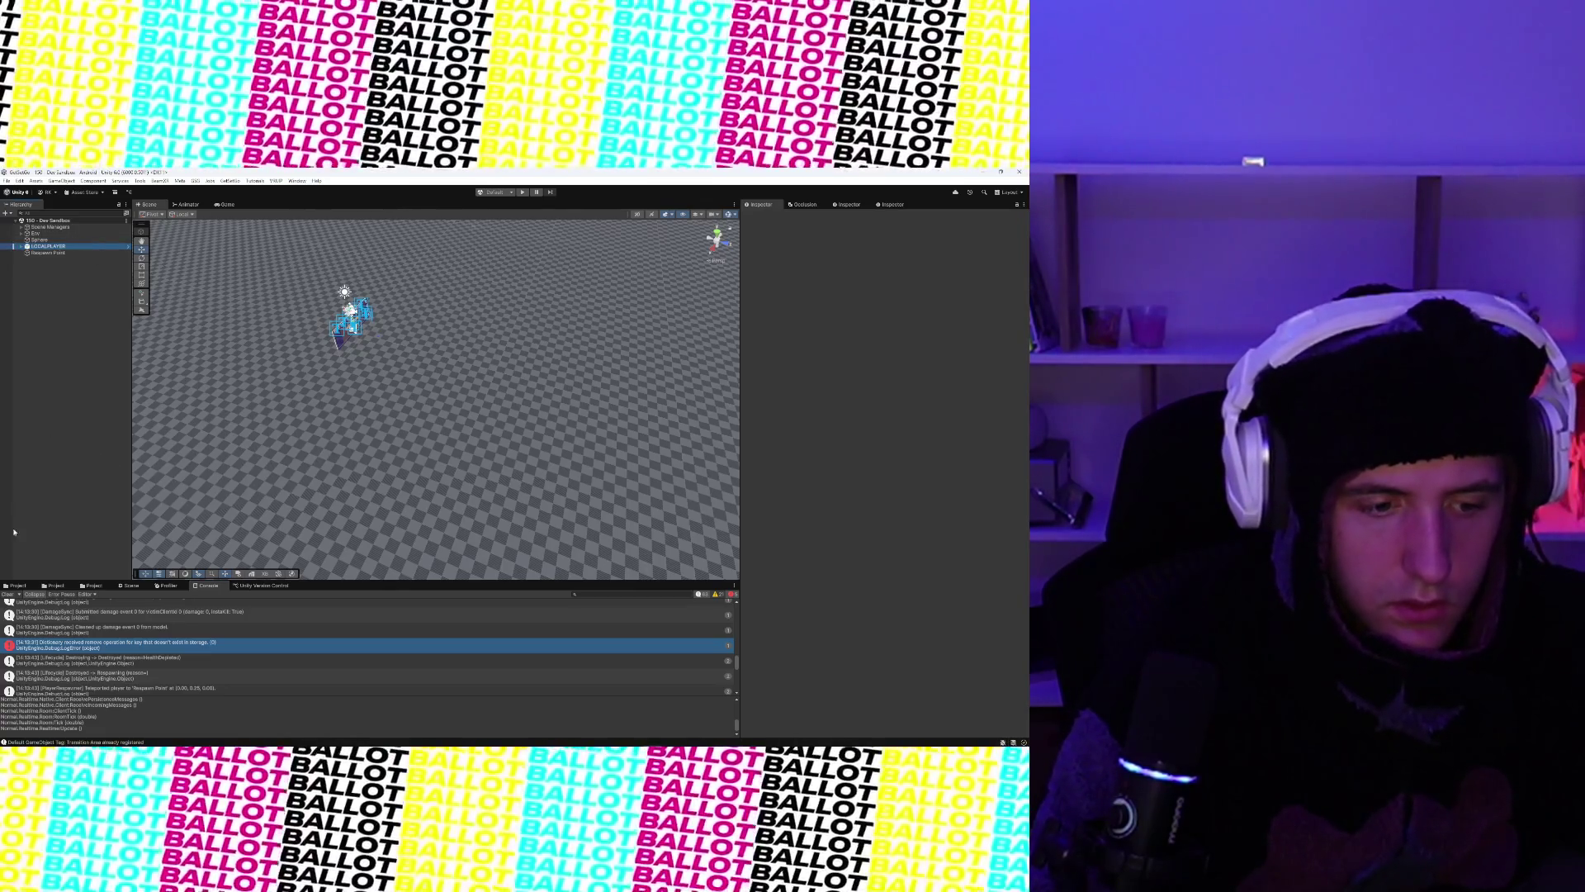
pyautogui.click(18, 585)
pyautogui.moveTo(676, 739)
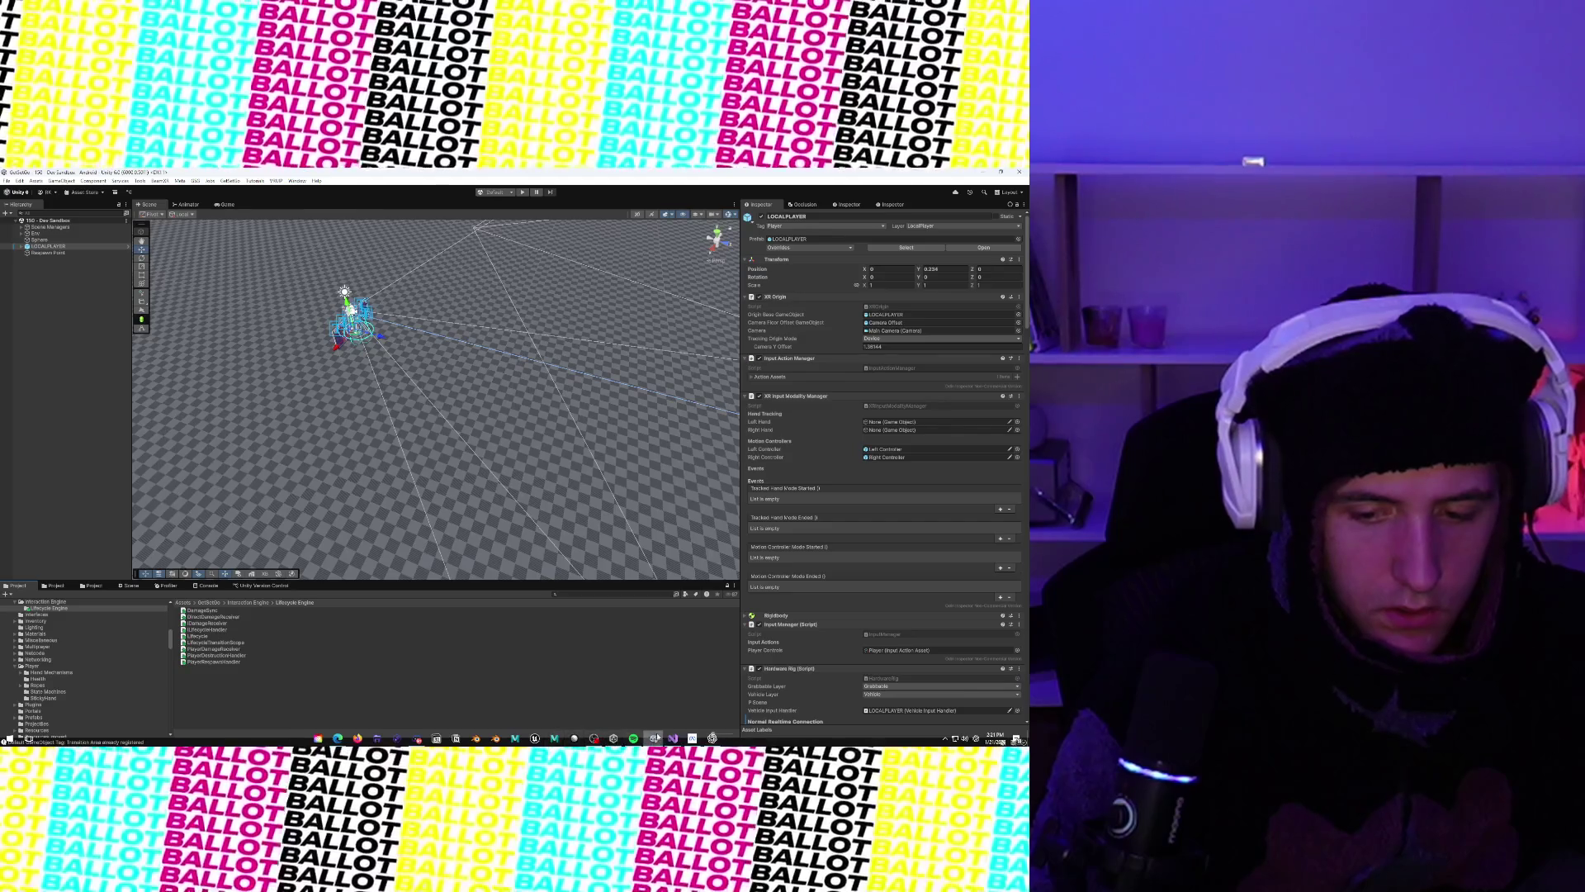
pyautogui.click(675, 739)
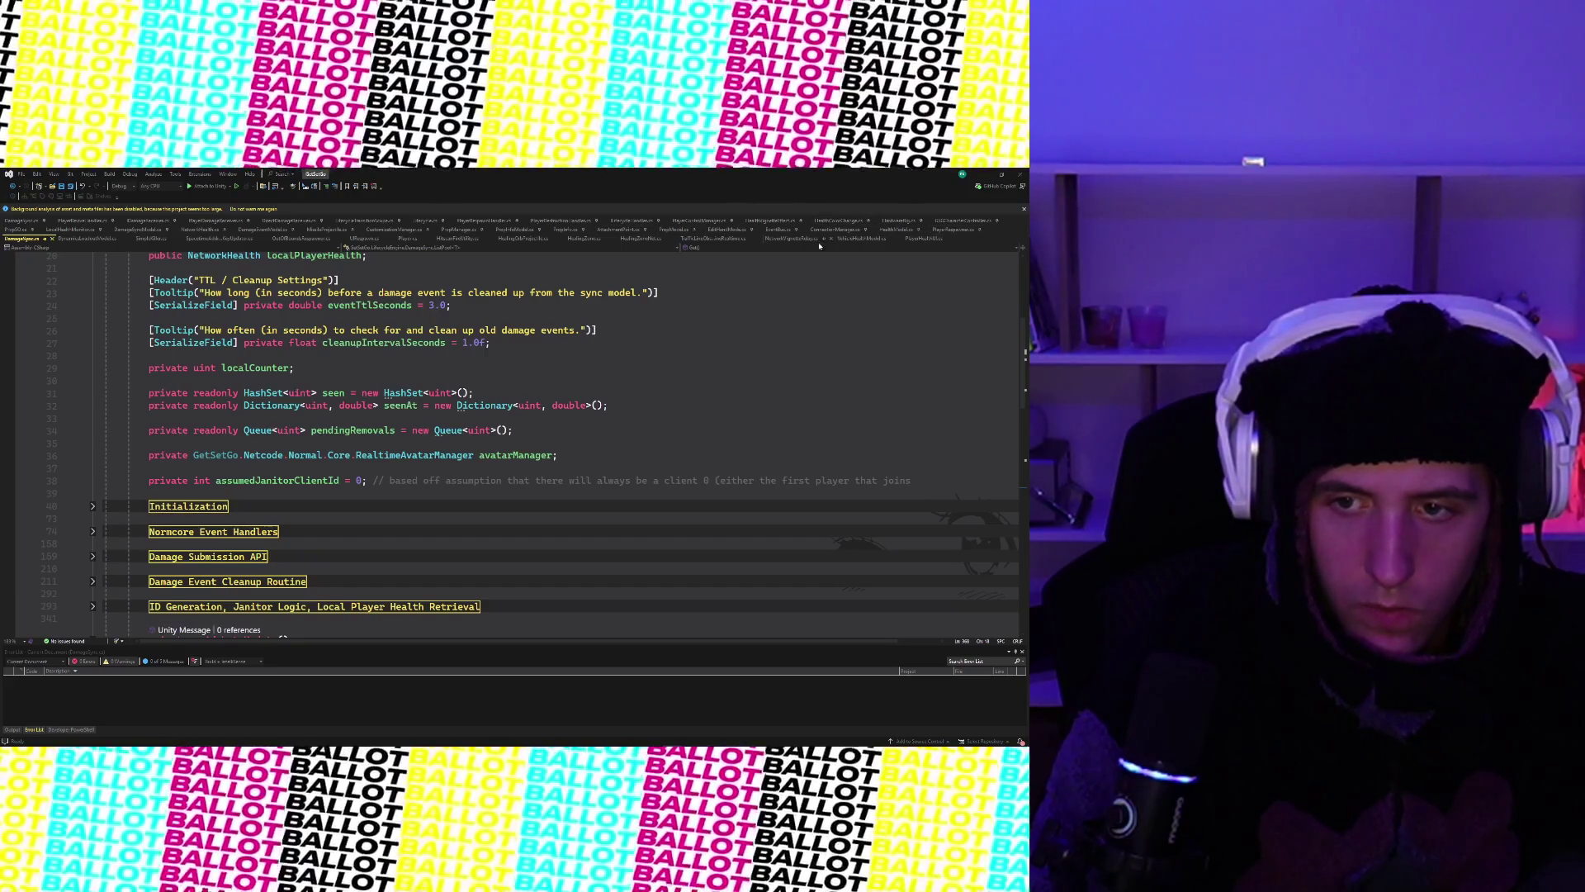
# - Find 'Receiver' via Code Search and open DirectDamageReceiver.cs
pyautogui.click(572, 365)
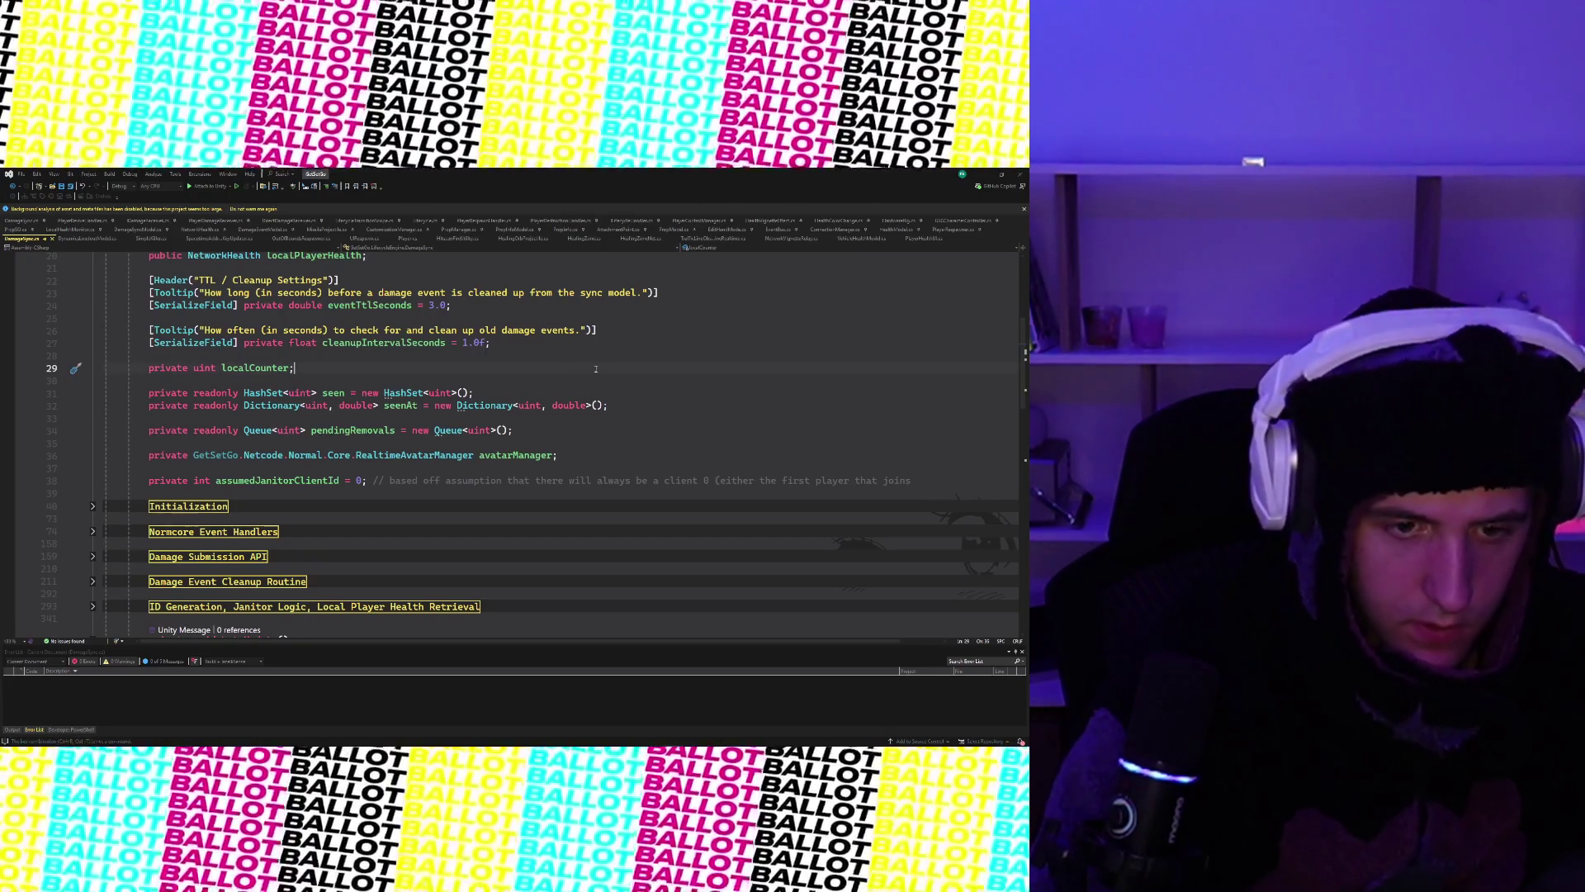
pyautogui.hotkey('ctrl', 't')
pyautogui.write('Da')
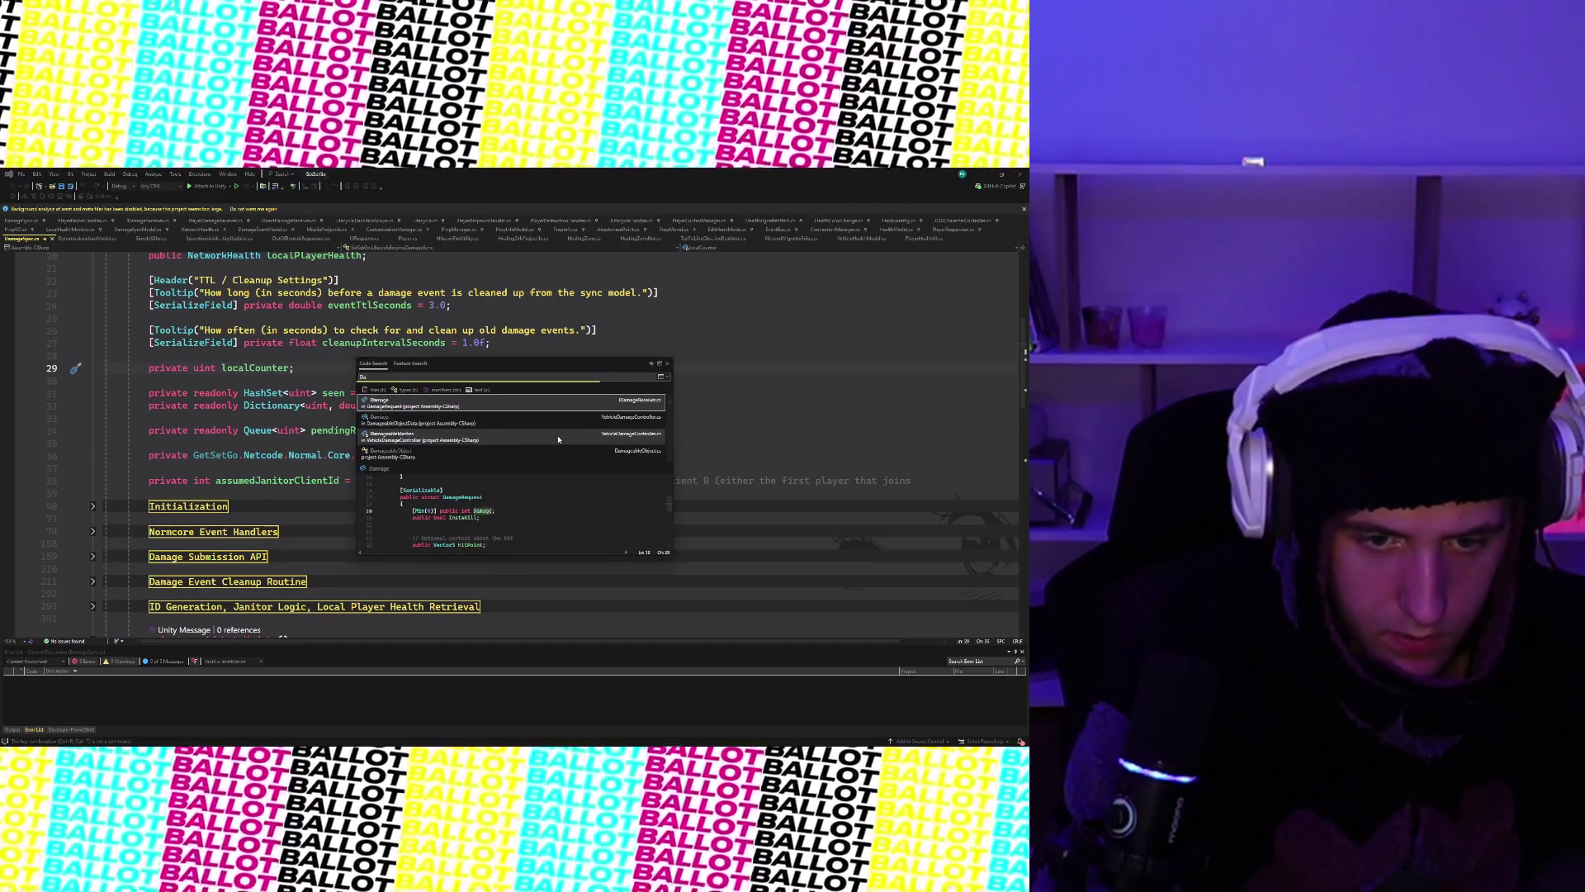
pyautogui.press('BackSpace')
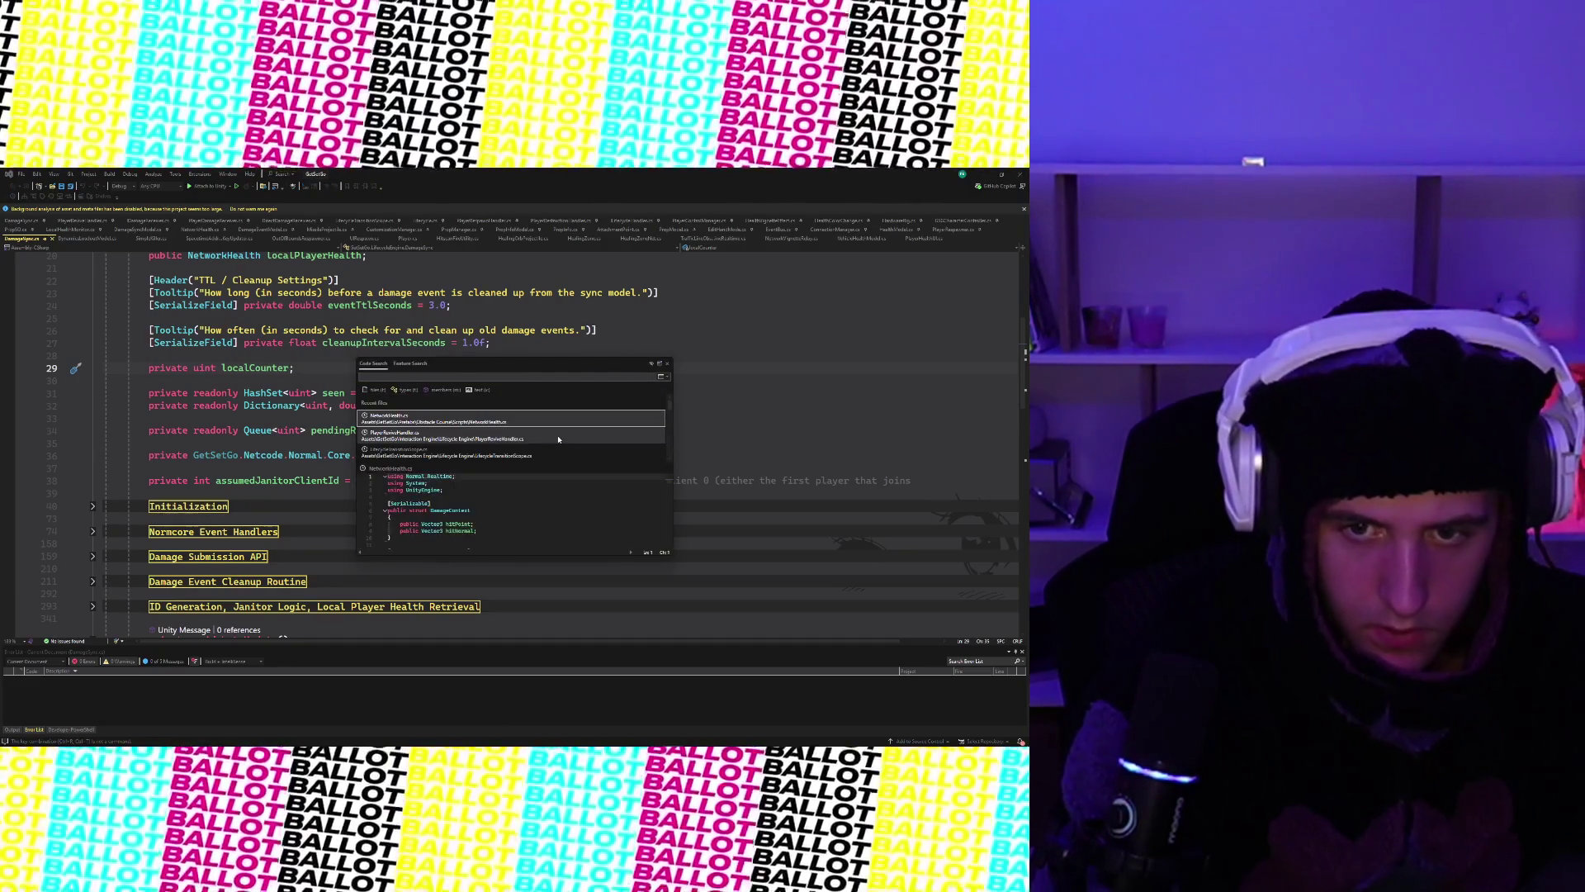
pyautogui.write('Receiver')
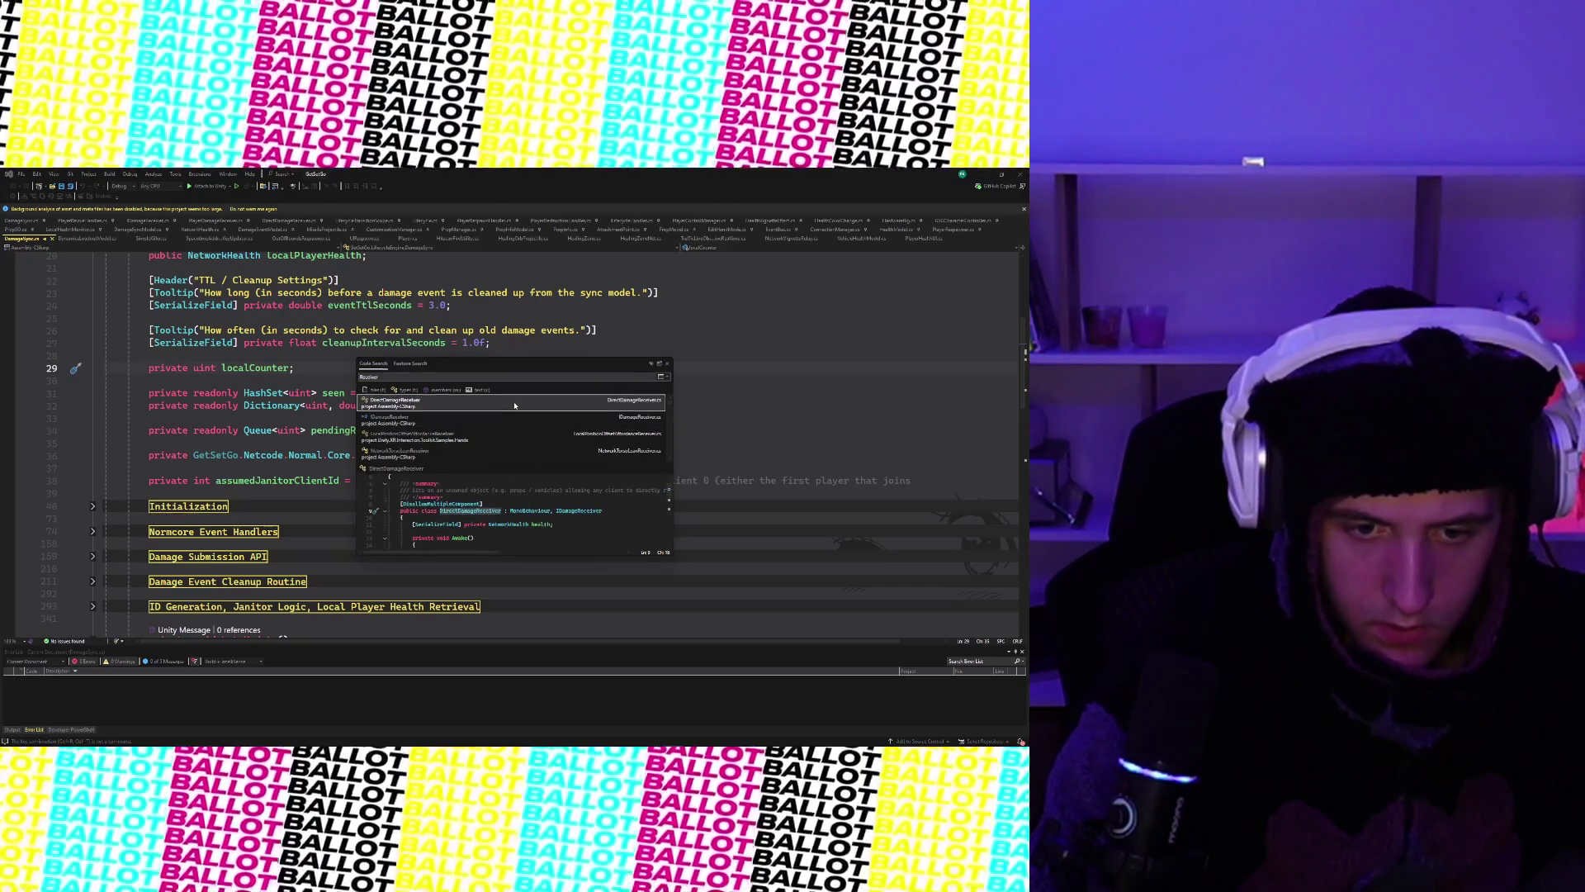
pyautogui.click(515, 405)
pyautogui.scroll(-2, 475, 355)
pyautogui.scroll(2, 473, 355)
pyautogui.scroll(2, 489, 362)
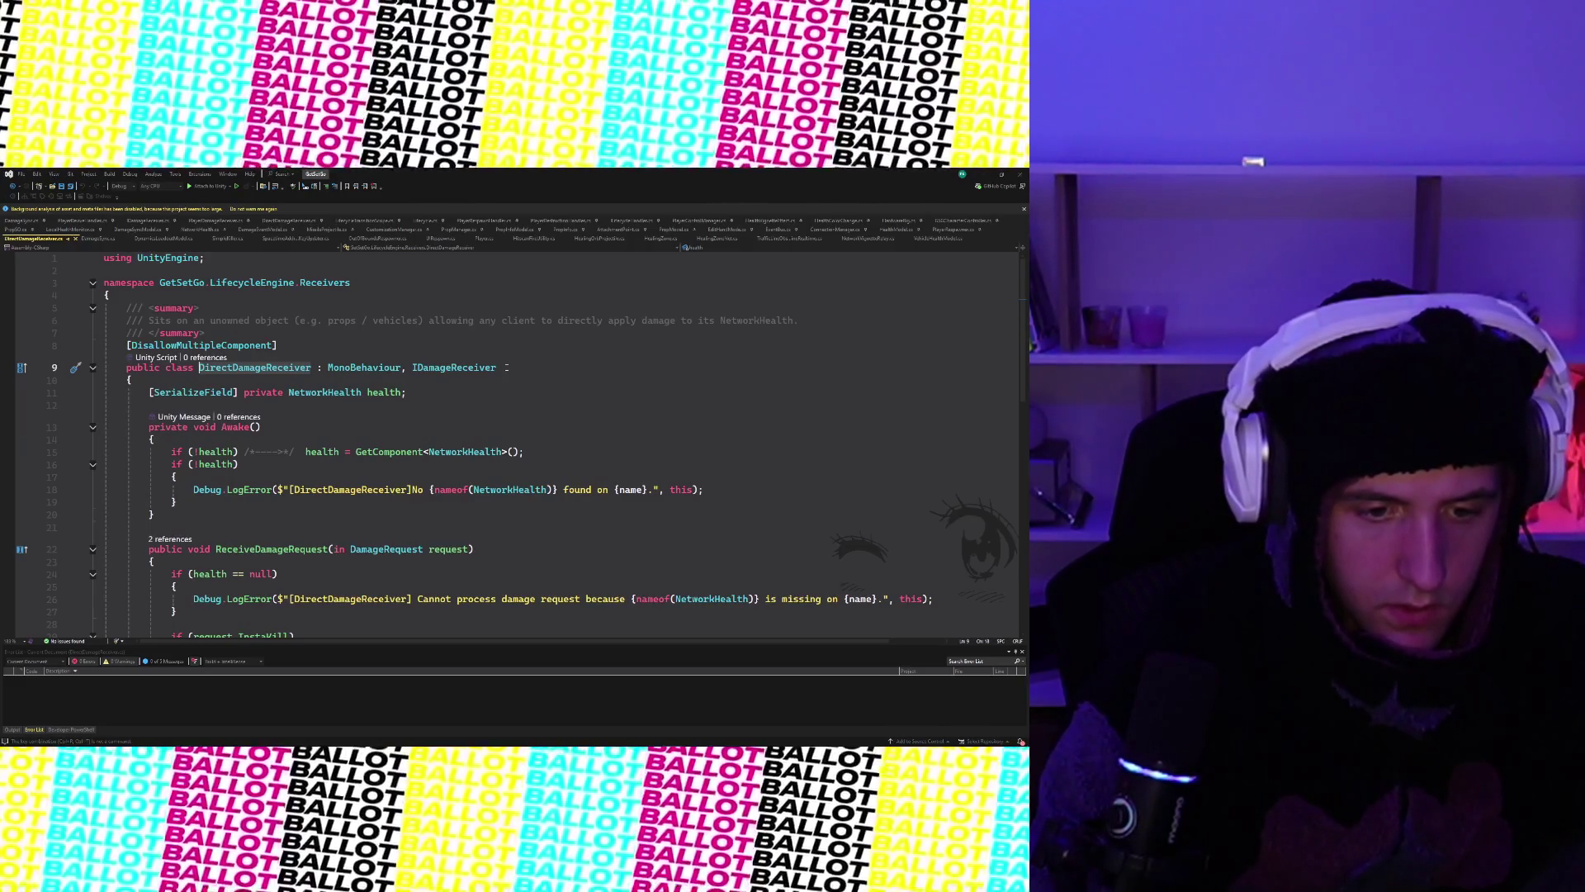
pyautogui.scroll(-4, 204, 520)
pyautogui.scroll(-2, 205, 521)
# - Undo a stray blank line in DirectDamageReceiver, then go to the NetworkHealth definition
pyautogui.click(205, 525)
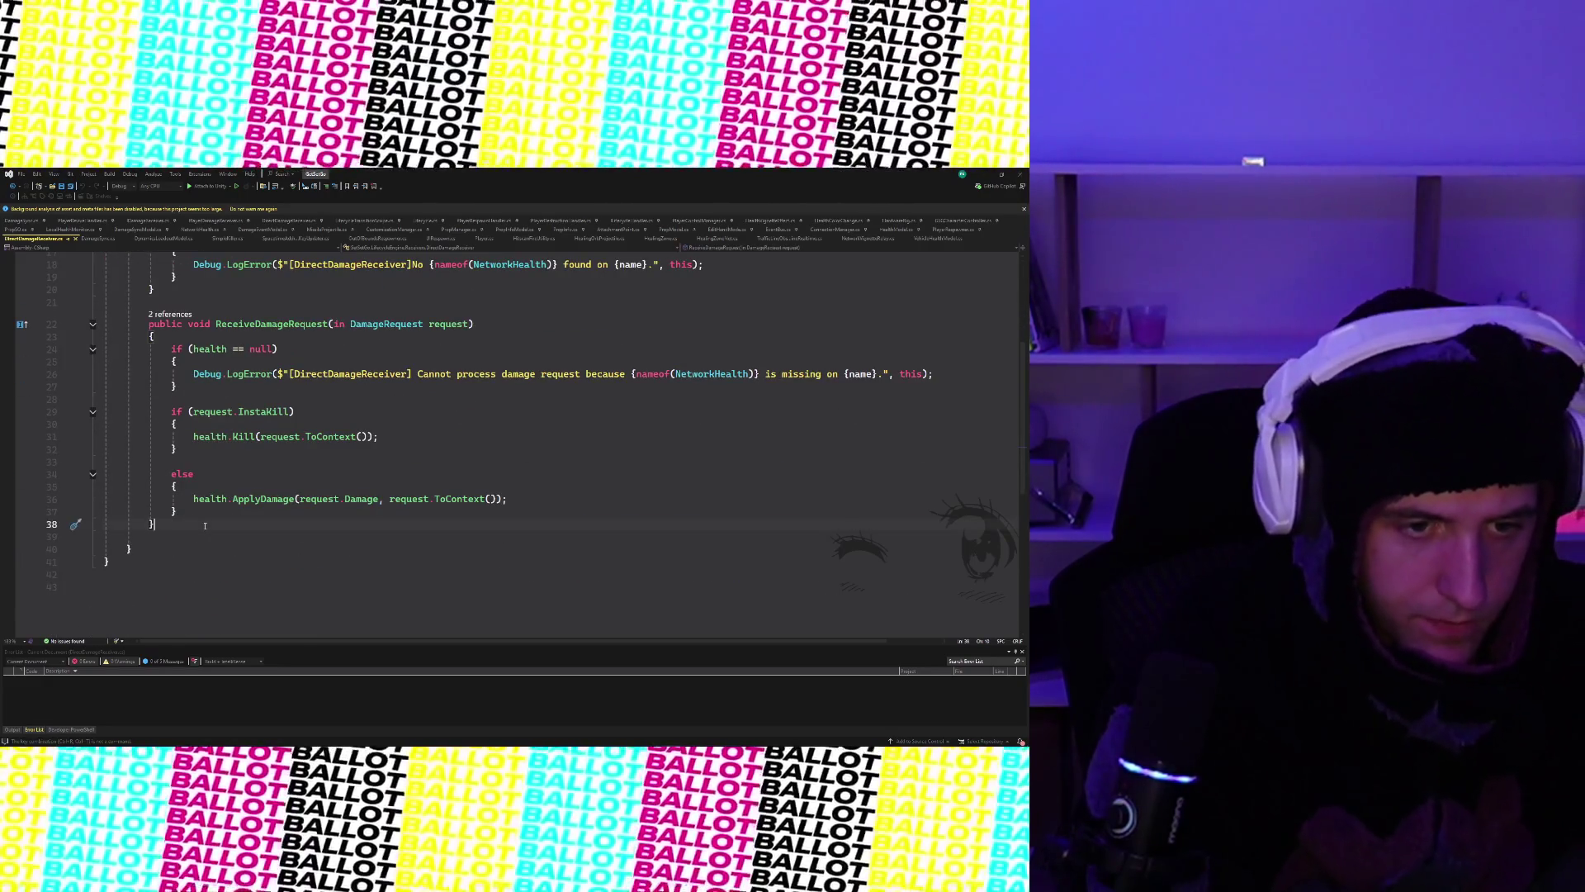
pyautogui.press('Return')
pyautogui.press('Return')
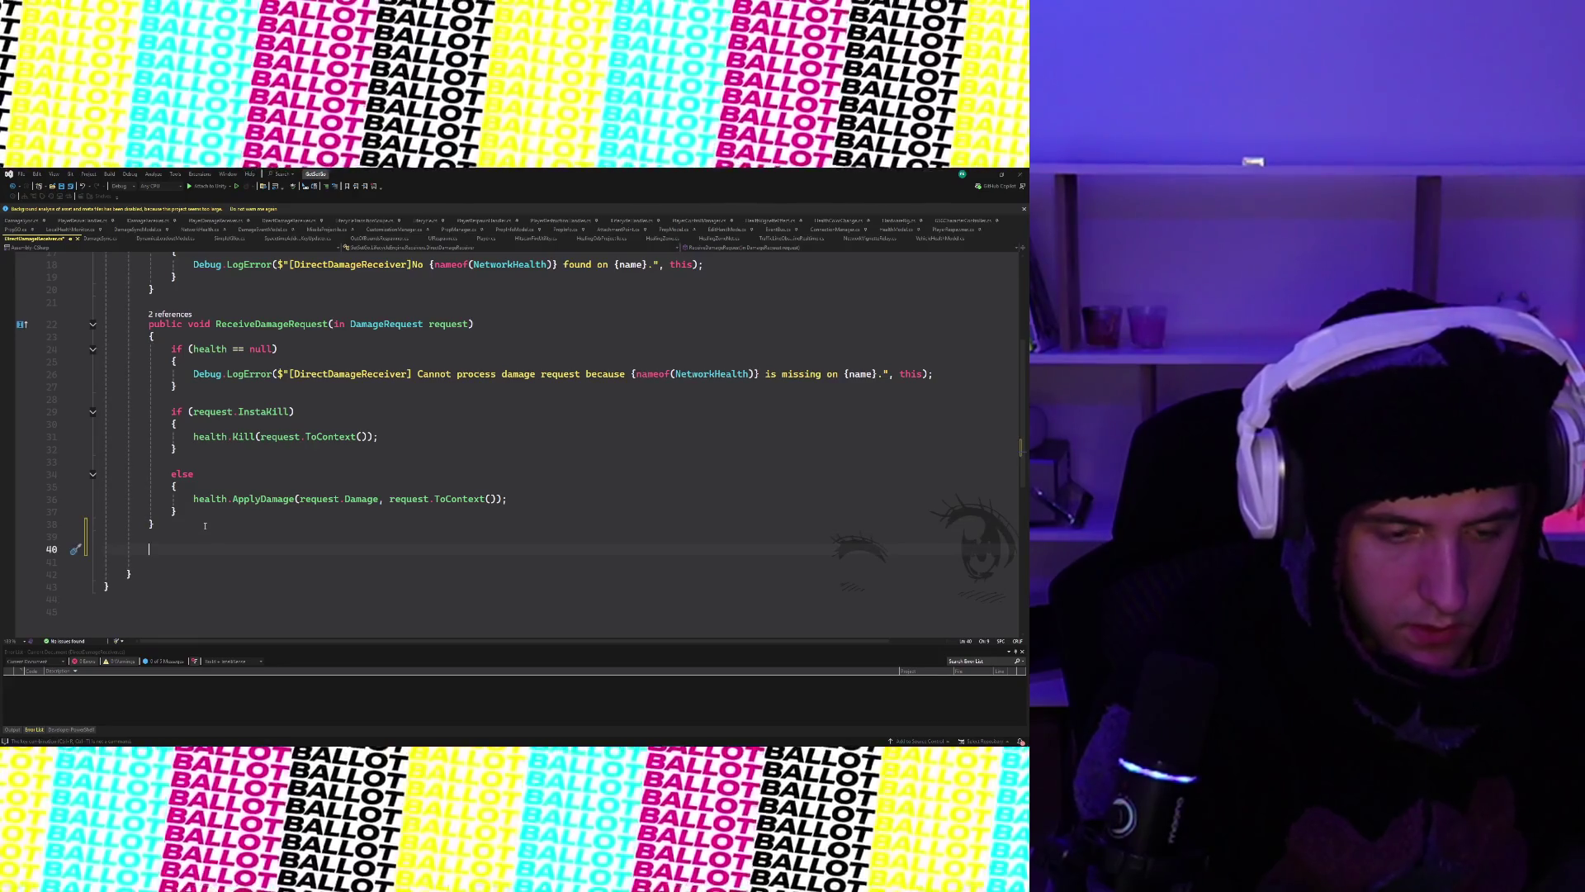
pyautogui.press('BackSpace')
pyautogui.press('BackSpace')
pyautogui.scroll(5, 204, 526)
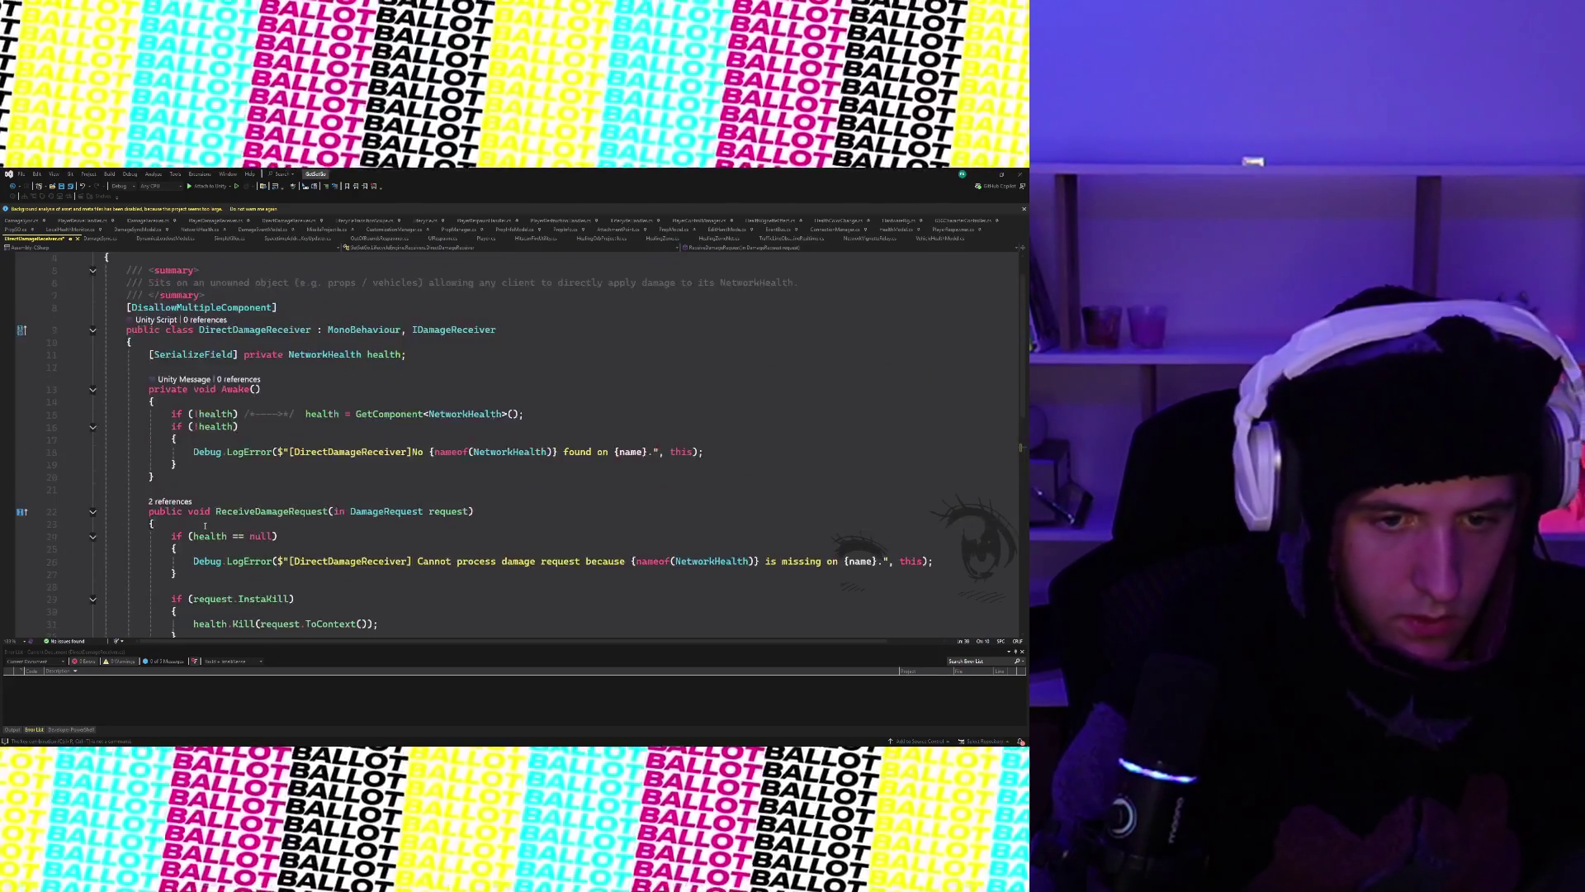
pyautogui.scroll(-1, 204, 525)
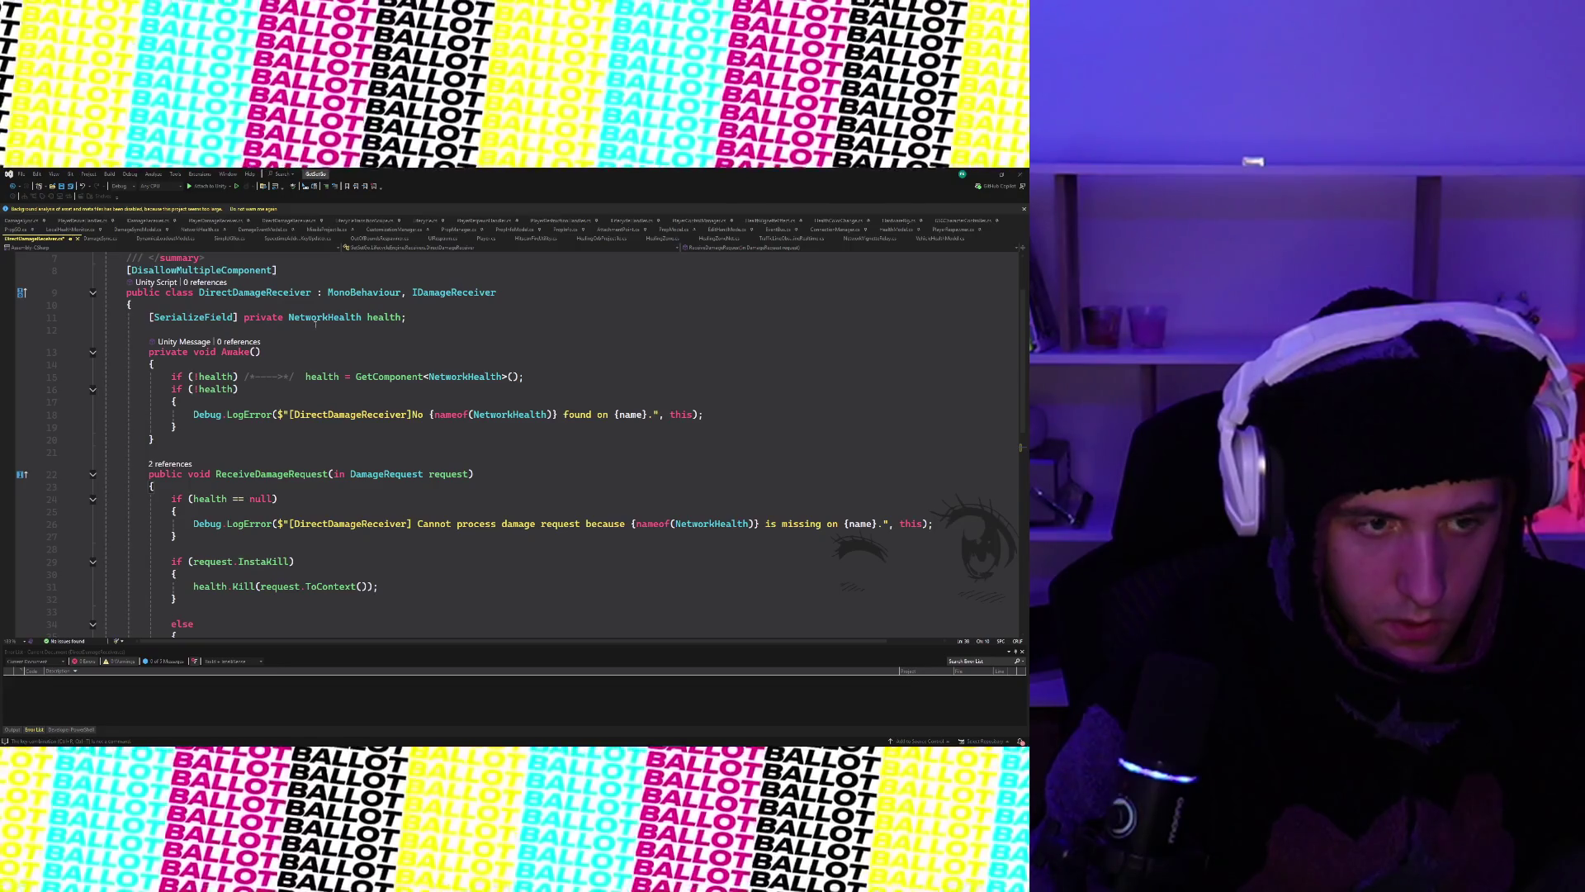
pyautogui.click(394, 351)
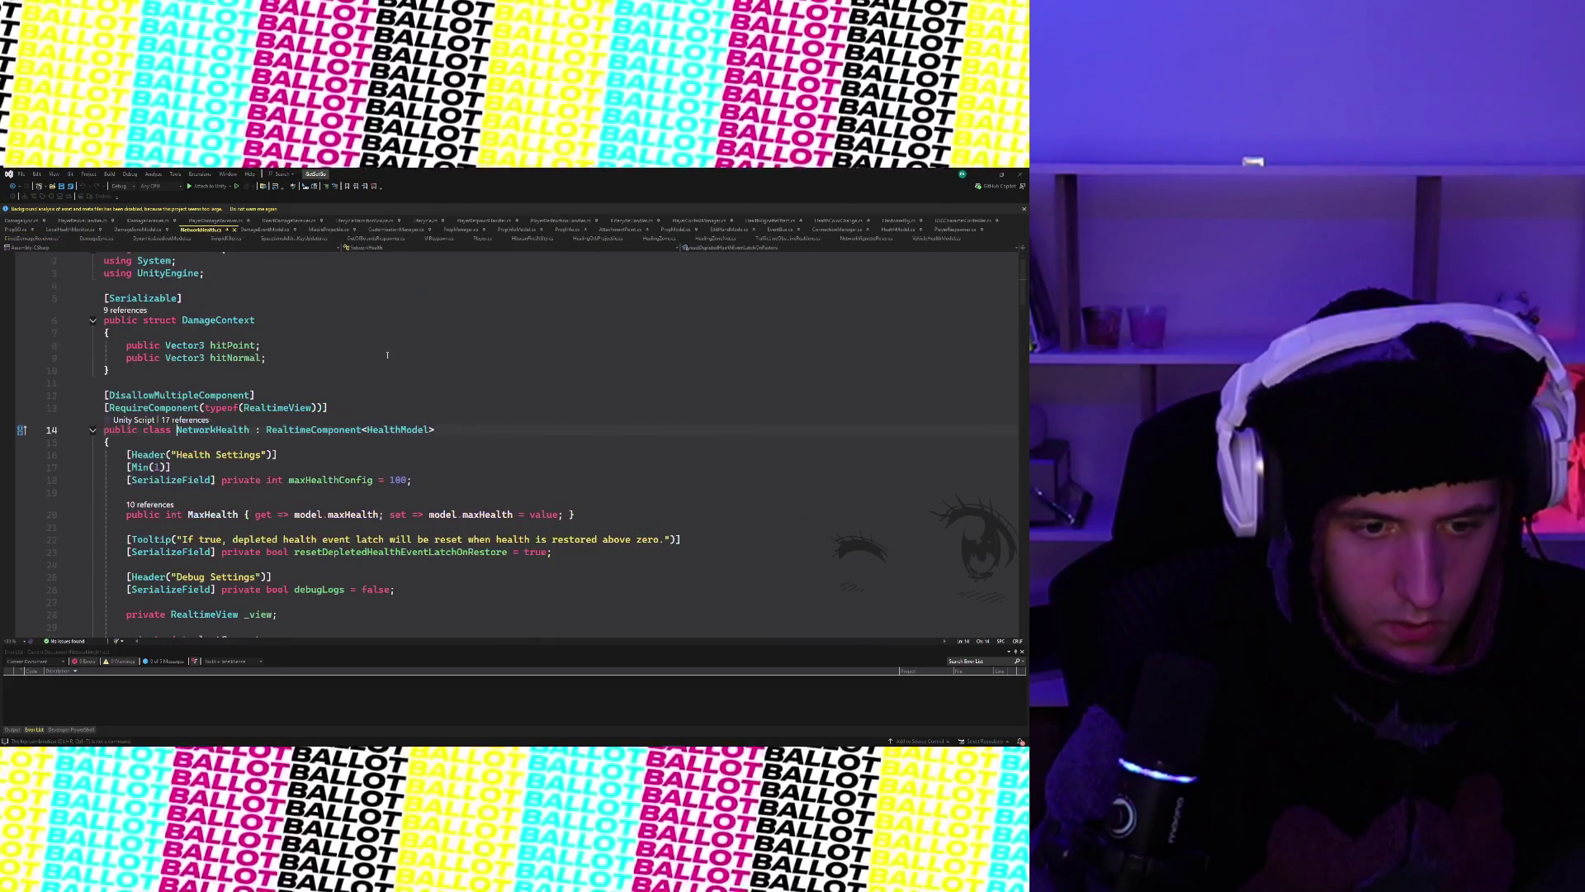
pyautogui.scroll(-3, 394, 350)
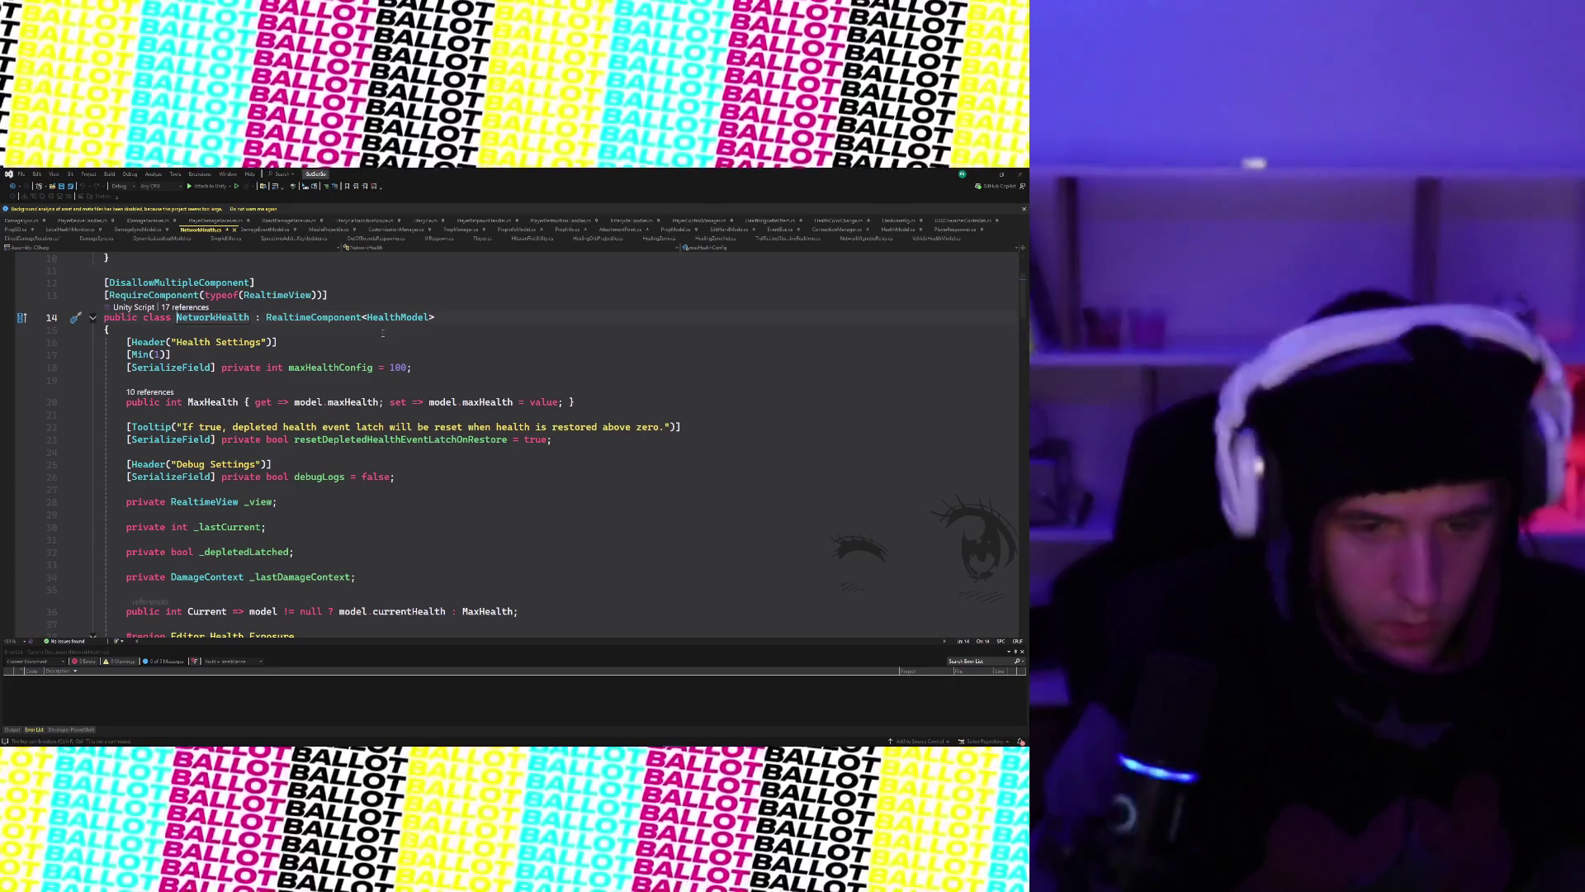
pyautogui.scroll(-2, 383, 333)
pyautogui.scroll(-2, 383, 333)
pyautogui.scroll(-2, 383, 333)
pyautogui.scroll(-1, 383, 332)
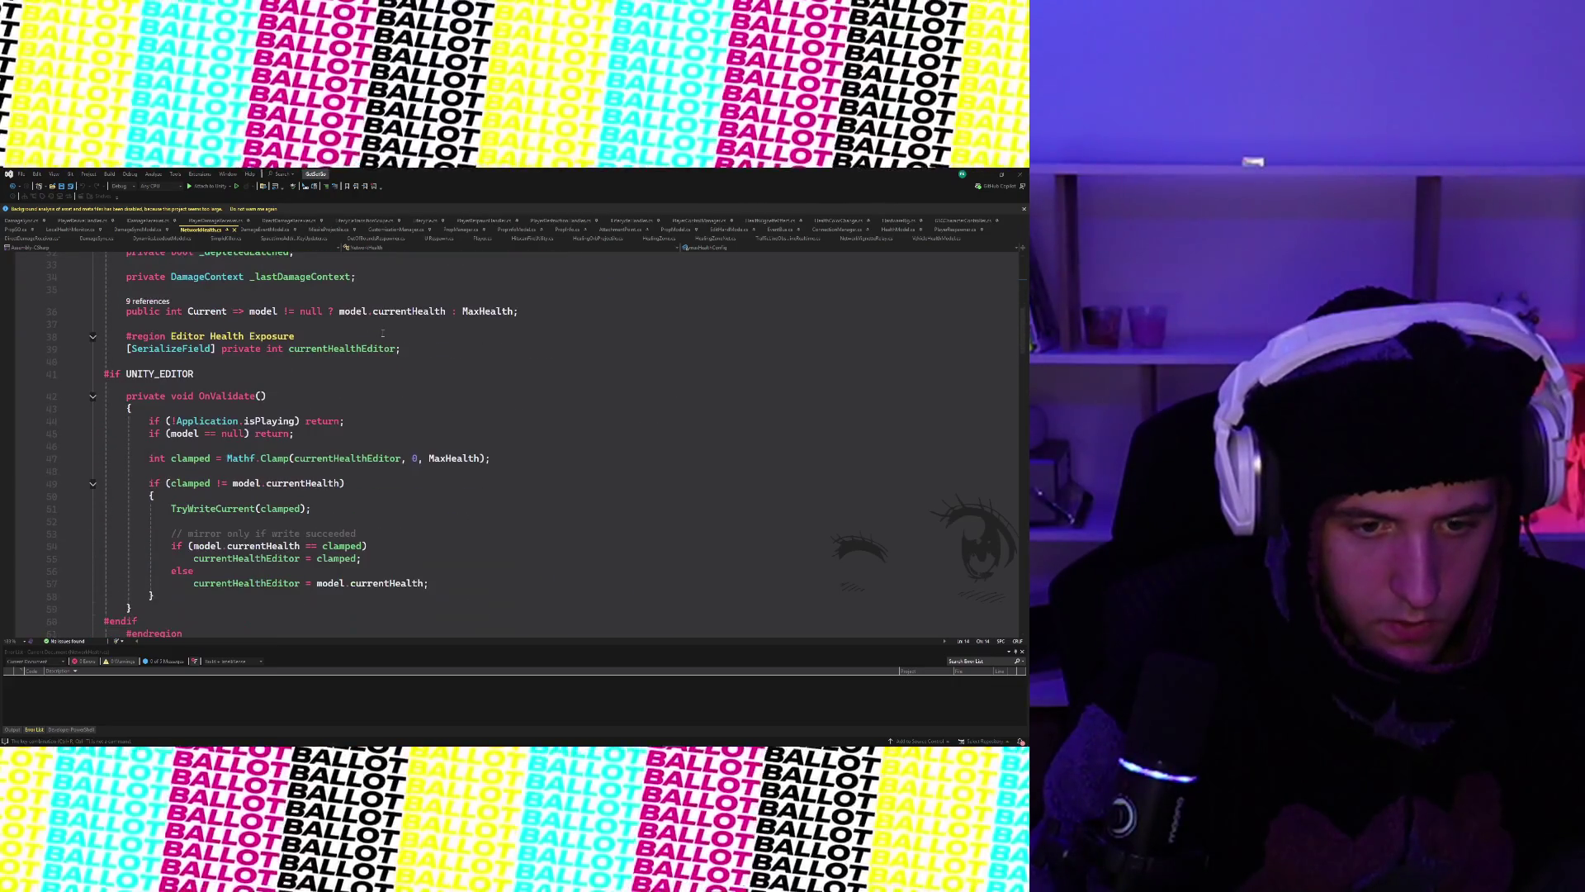
pyautogui.scroll(1, 383, 332)
pyautogui.scroll(4, 383, 333)
pyautogui.scroll(1, 383, 327)
pyautogui.scroll(-1, 383, 330)
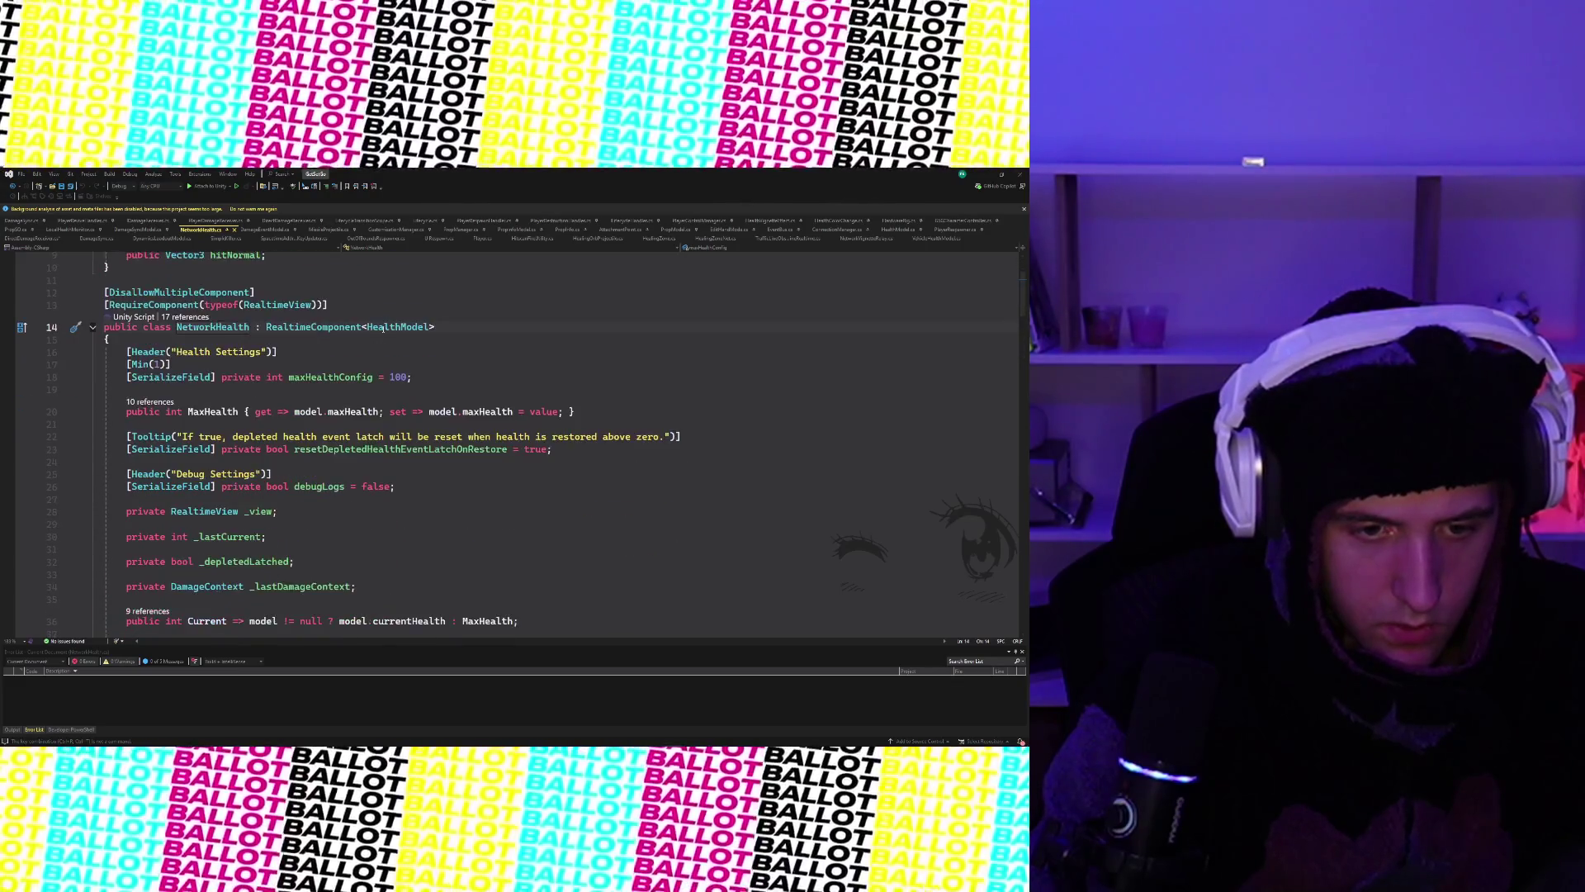
pyautogui.scroll(-1, 383, 330)
pyautogui.scroll(-1, 383, 330)
pyautogui.scroll(-1, 383, 329)
pyautogui.scroll(-4, 384, 330)
pyautogui.scroll(-1, 382, 329)
pyautogui.scroll(-1, 383, 328)
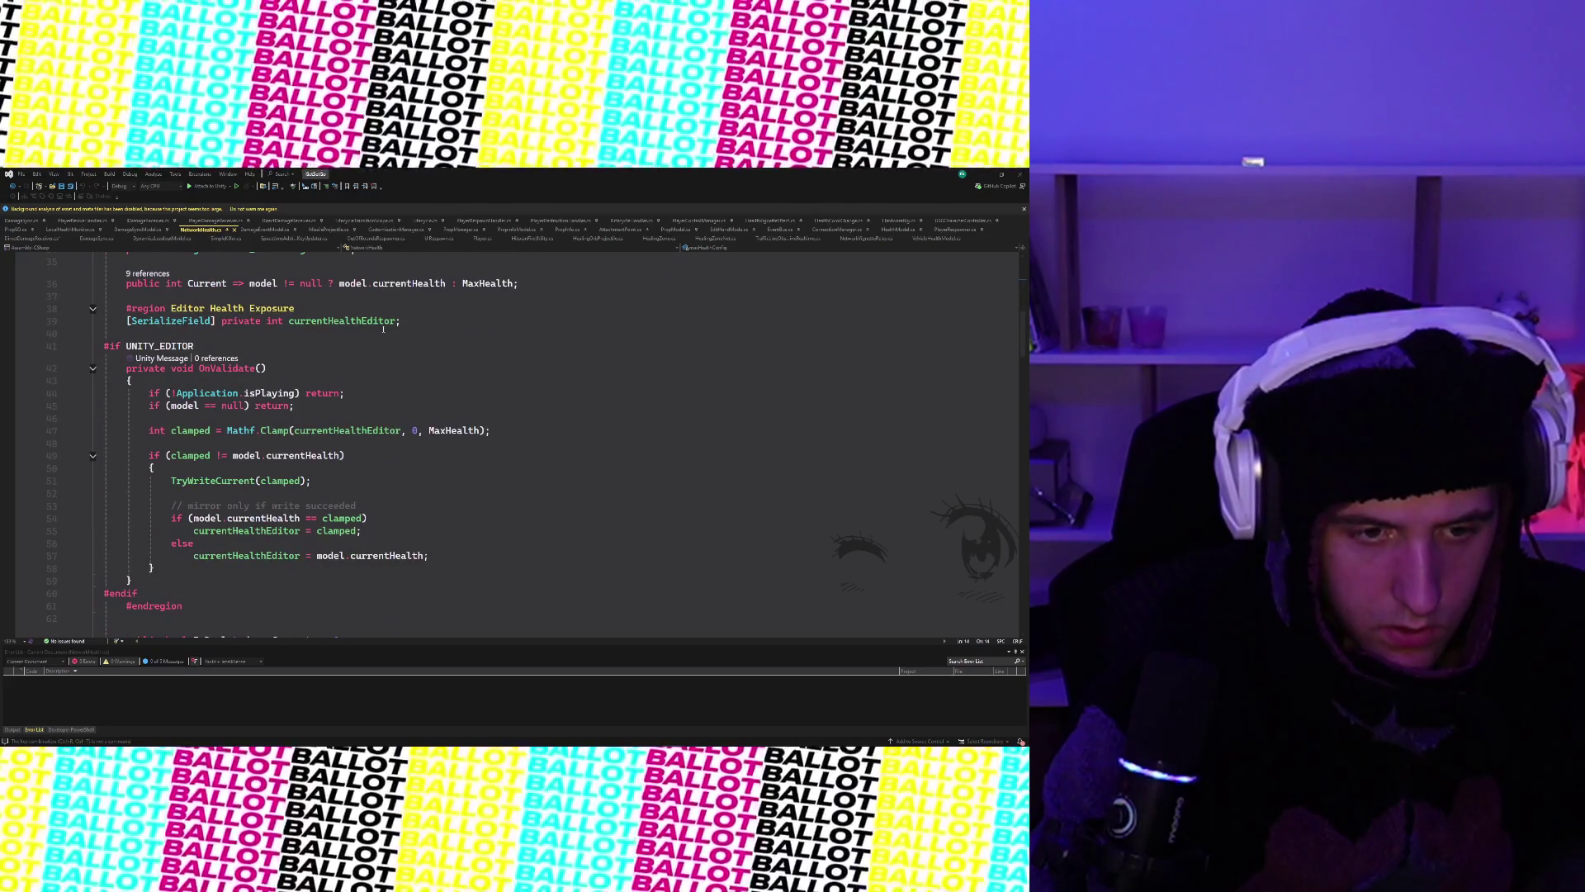
pyautogui.scroll(-2, 383, 328)
pyautogui.scroll(-2, 382, 330)
pyautogui.scroll(-4, 384, 332)
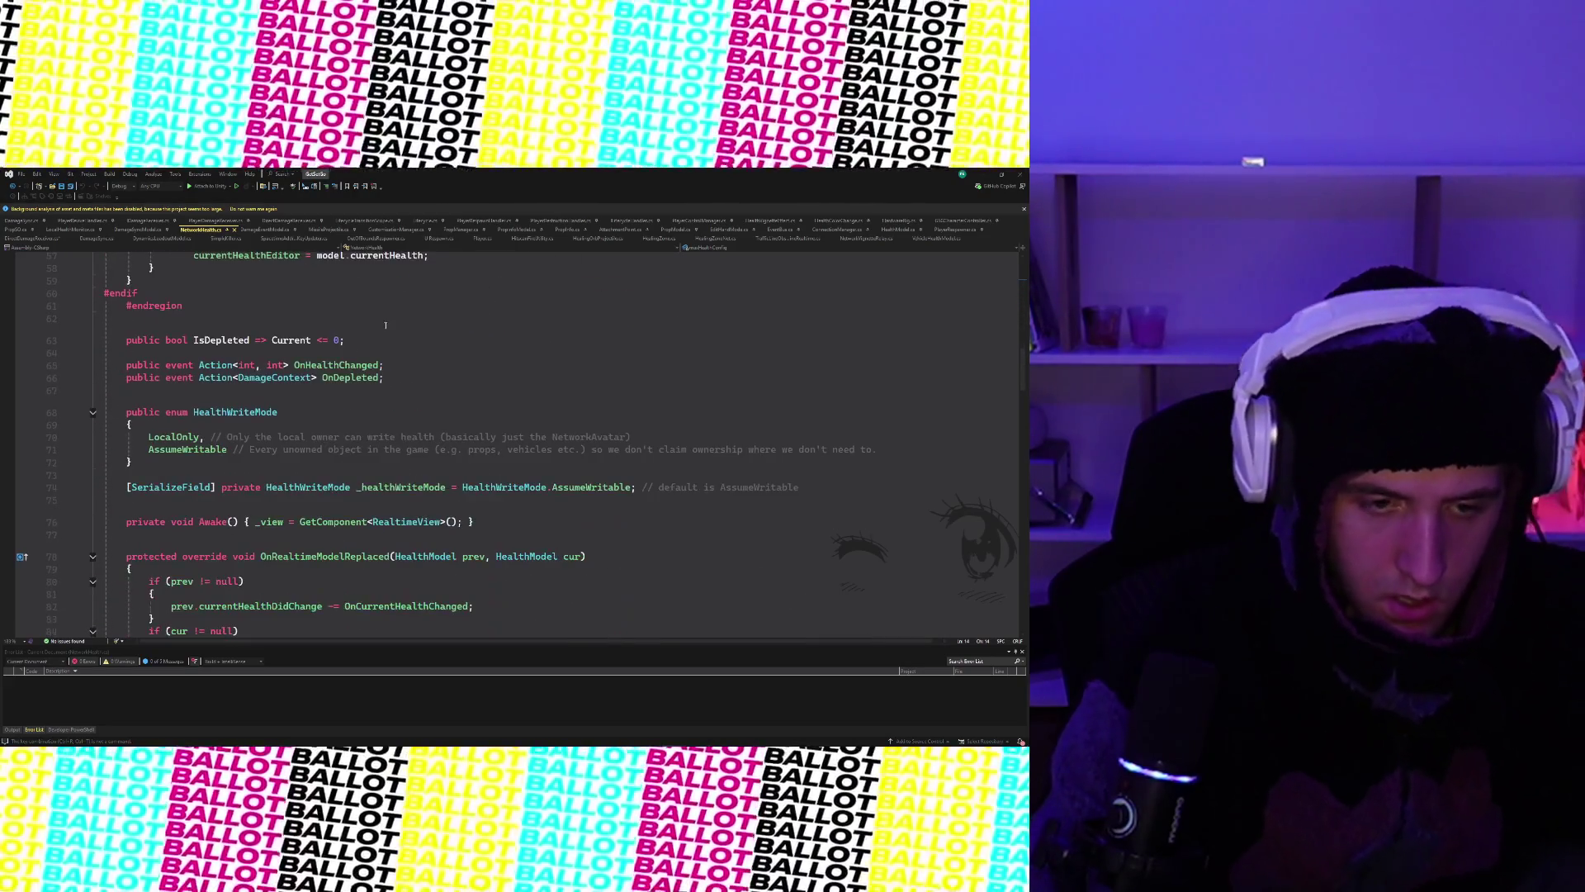
pyautogui.scroll(-1, 388, 337)
pyautogui.scroll(-4, 388, 337)
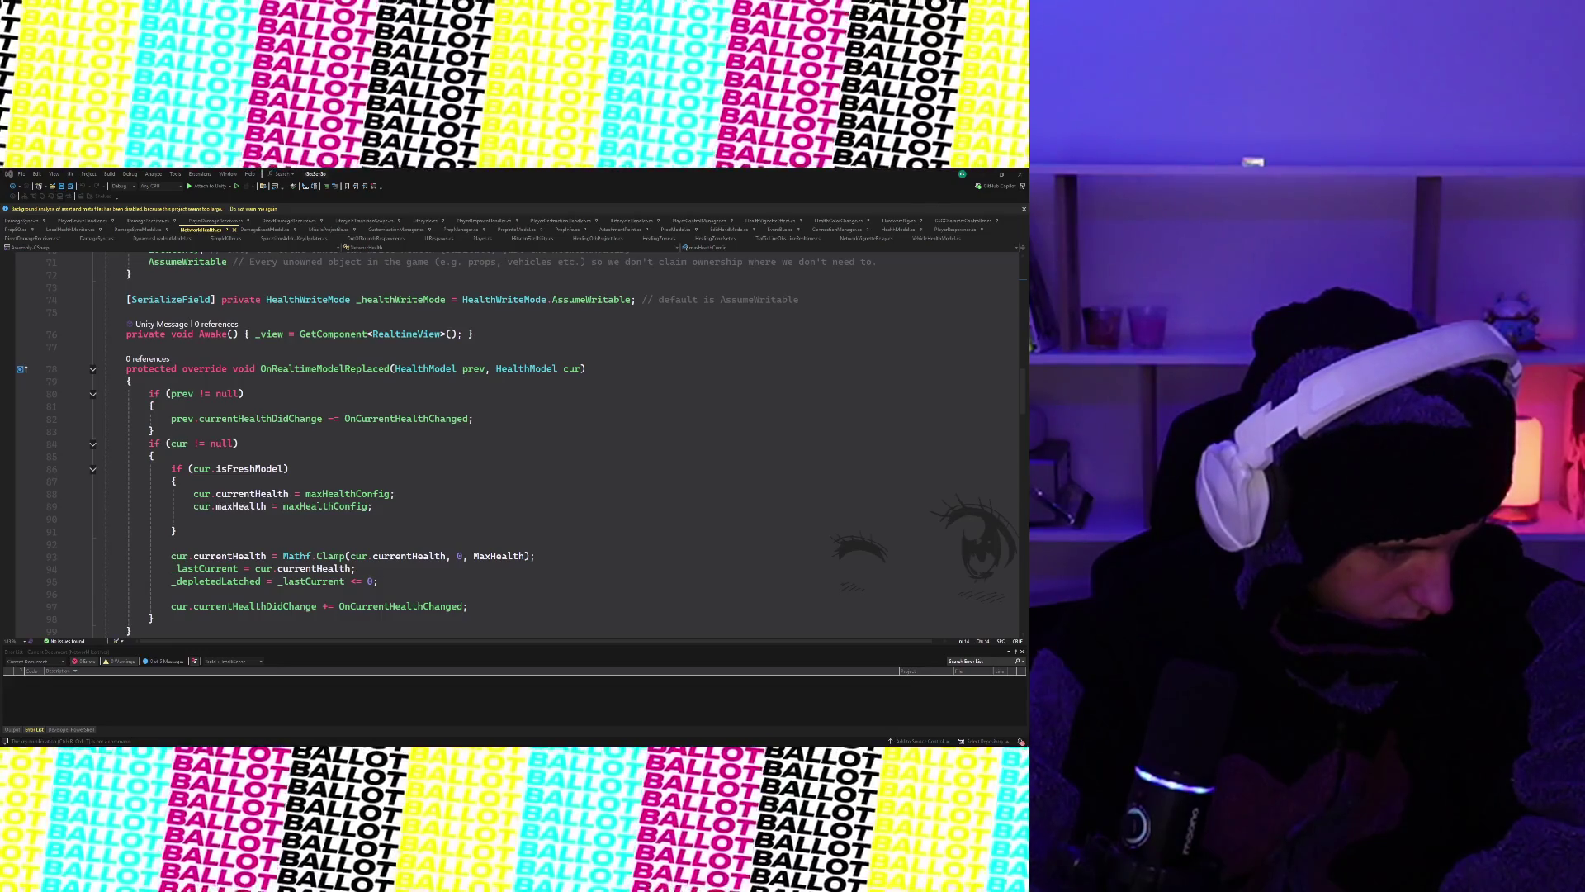
pyautogui.scroll(20, 430, 374)
pyautogui.scroll(1, 430, 374)
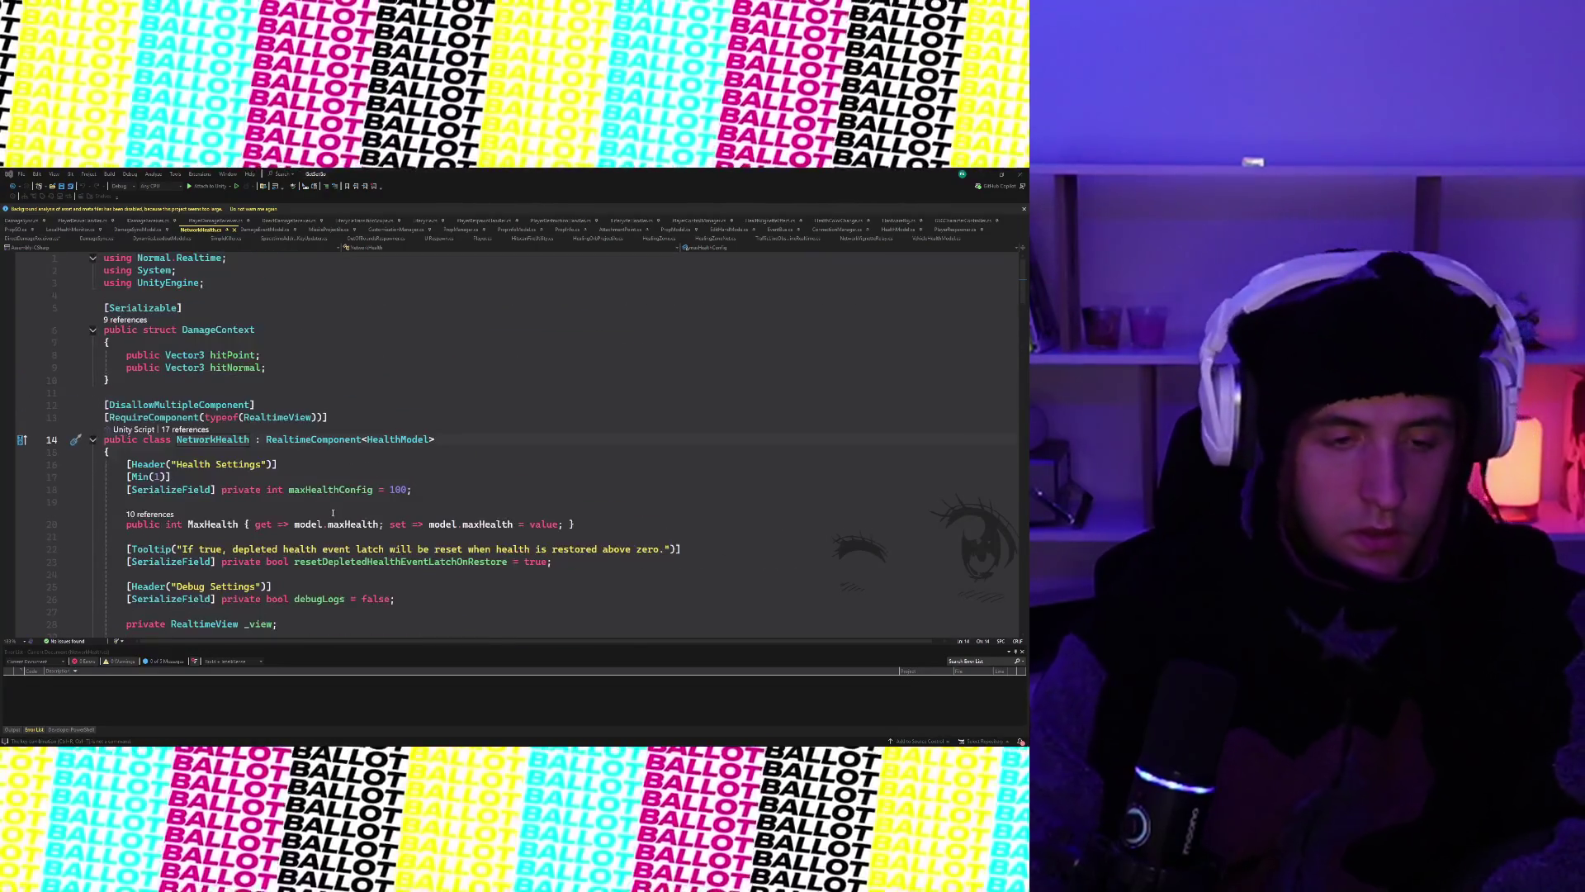
pyautogui.scroll(-1, 409, 384)
pyautogui.scroll(-1, 370, 402)
pyautogui.scroll(-2, 371, 402)
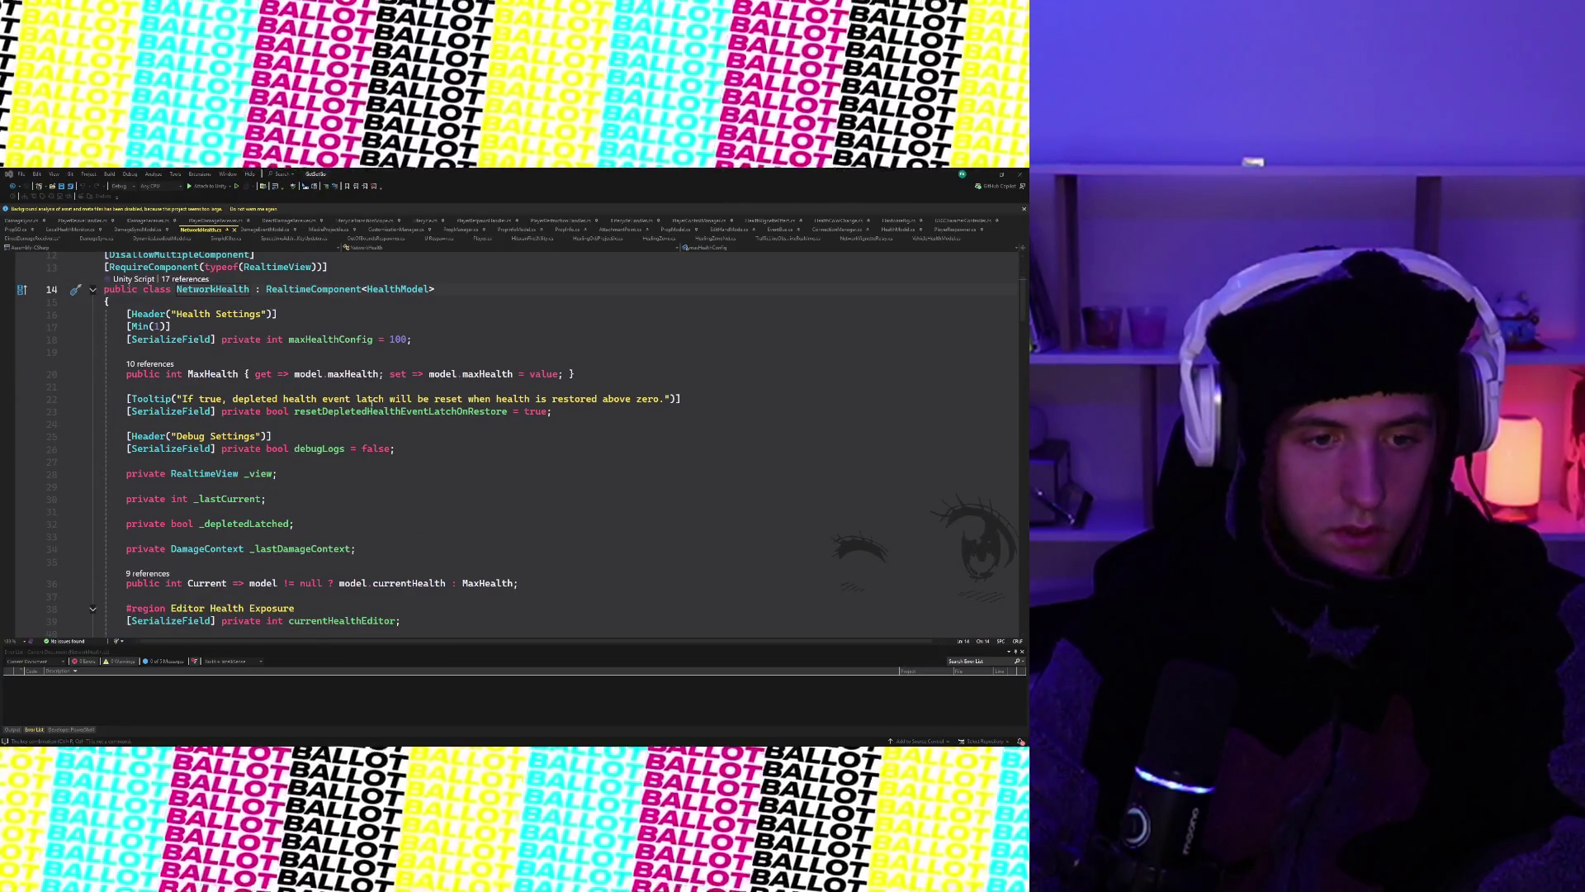
pyautogui.scroll(-2, 370, 403)
pyautogui.scroll(-2, 370, 403)
pyautogui.scroll(-1, 371, 403)
pyautogui.scroll(-1, 370, 403)
pyautogui.scroll(5, 369, 403)
pyautogui.scroll(1, 370, 403)
pyautogui.scroll(-8, 370, 403)
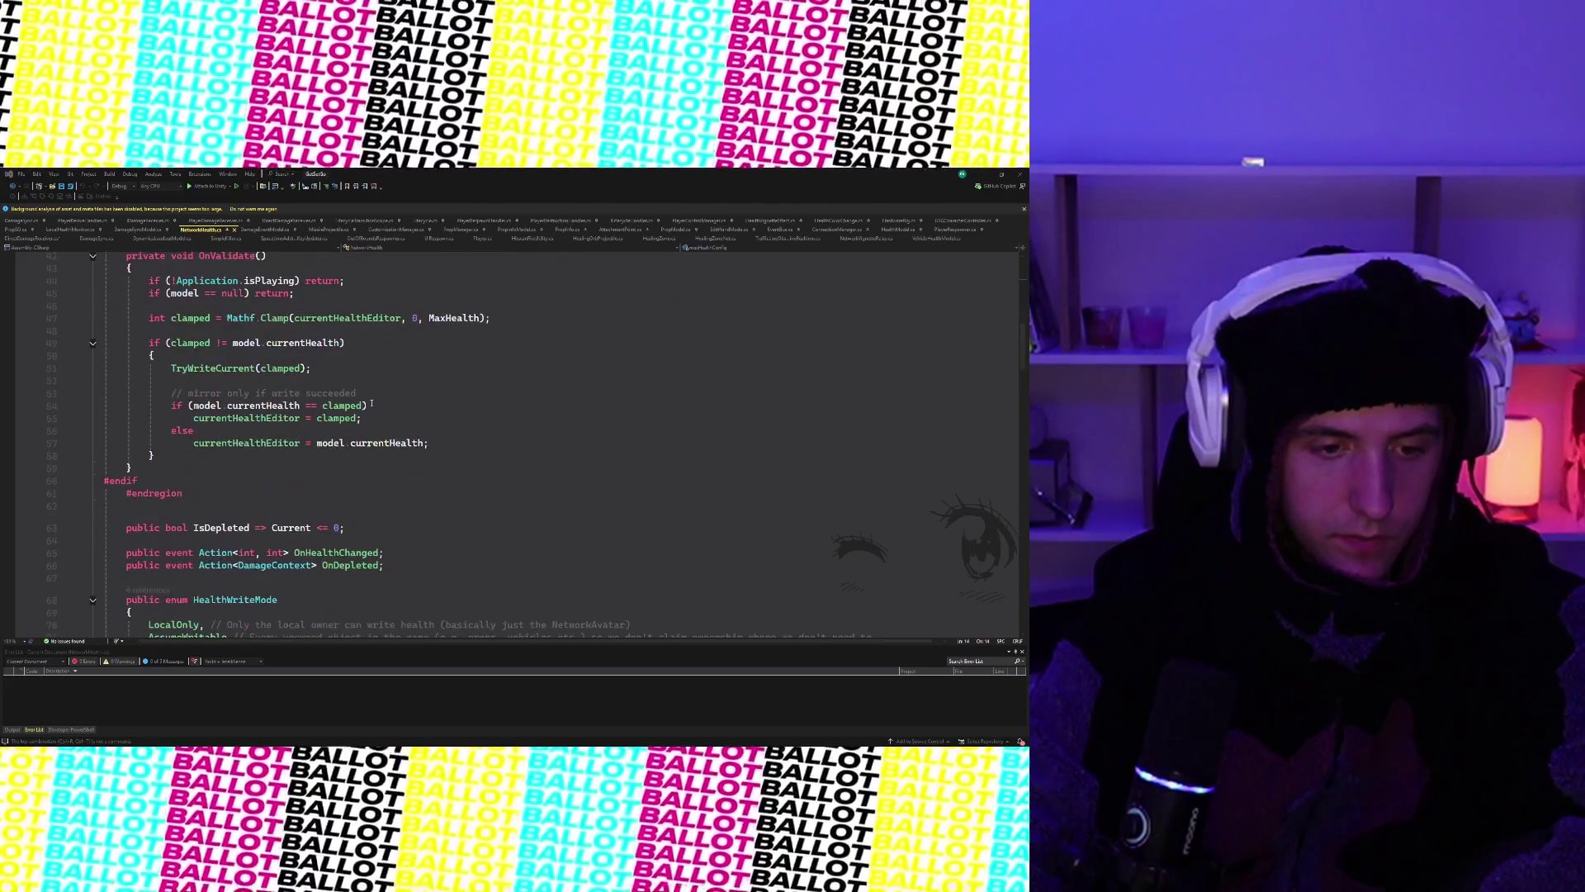
pyautogui.scroll(-5, 370, 403)
pyautogui.scroll(-3, 370, 403)
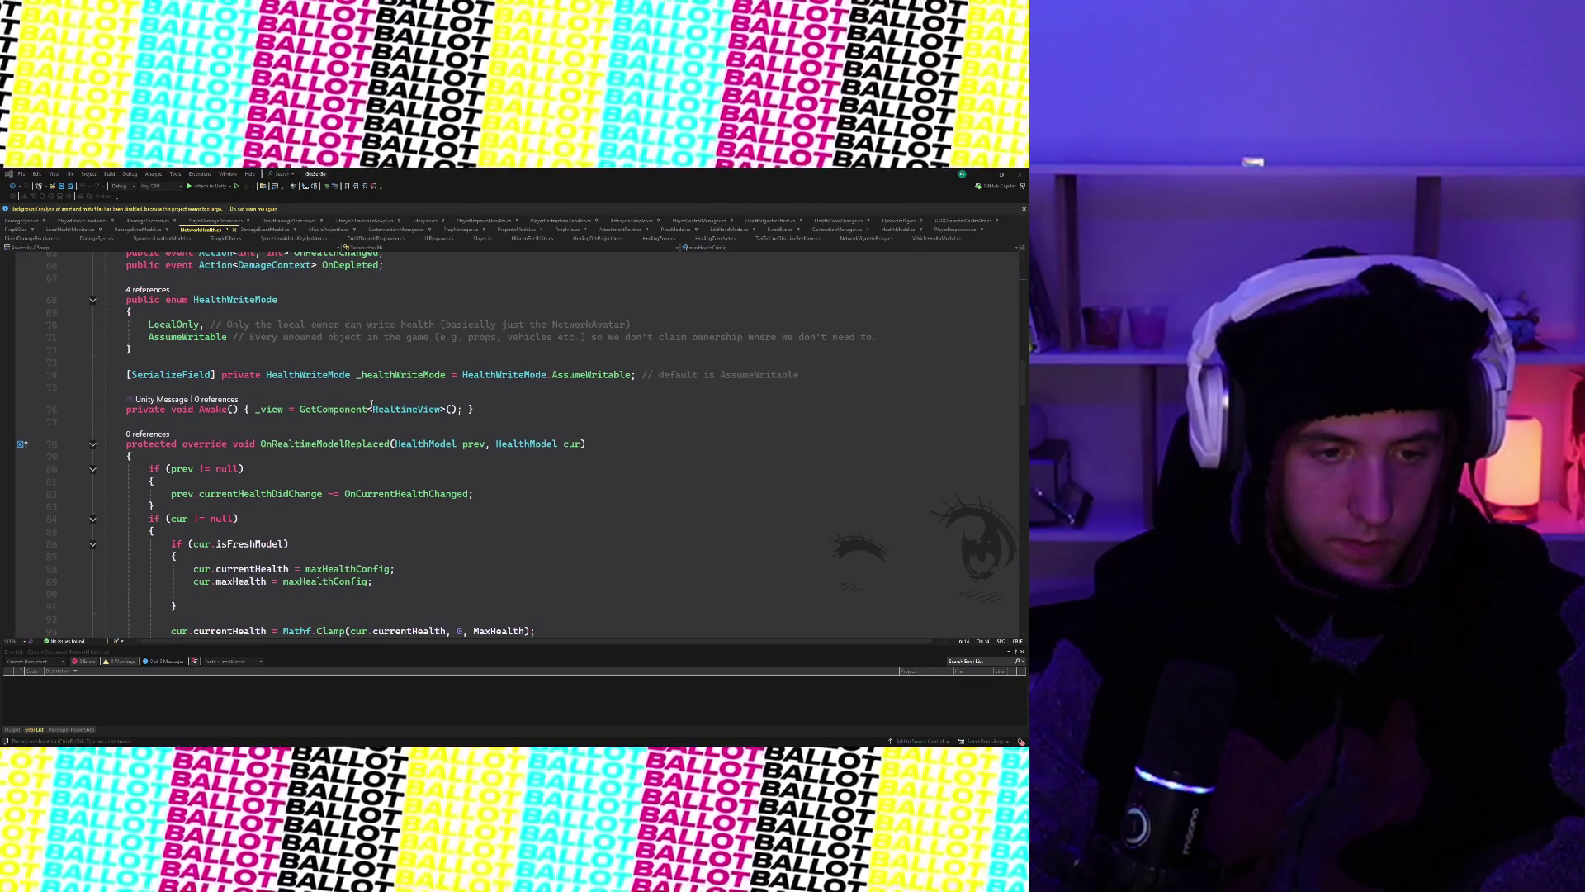
pyautogui.scroll(8, 370, 403)
pyautogui.scroll(7, 371, 402)
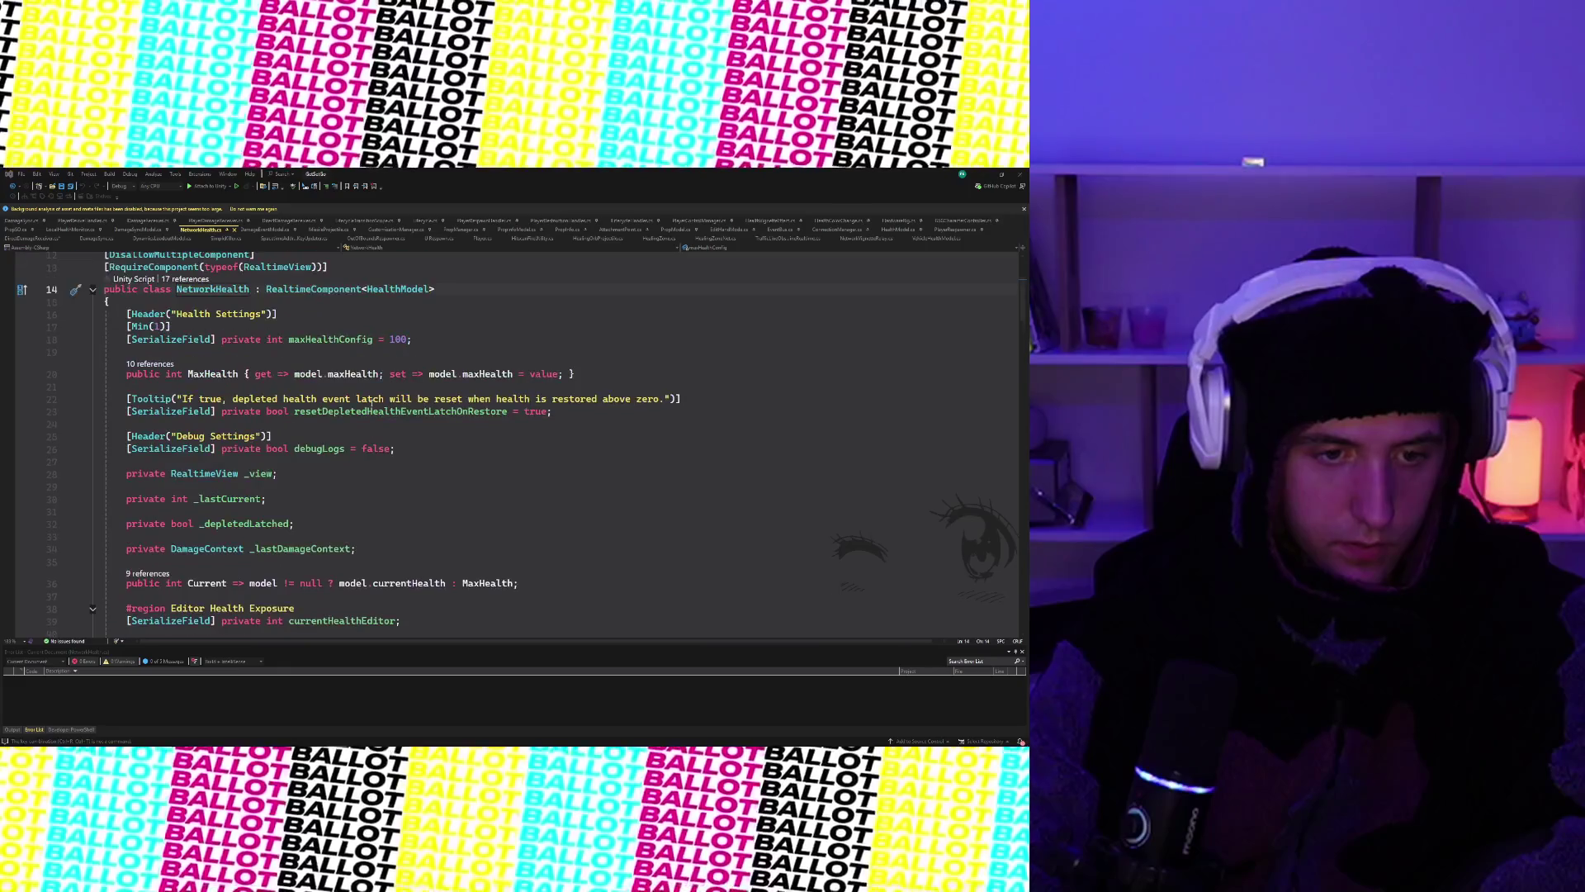
pyautogui.scroll(-1, 371, 403)
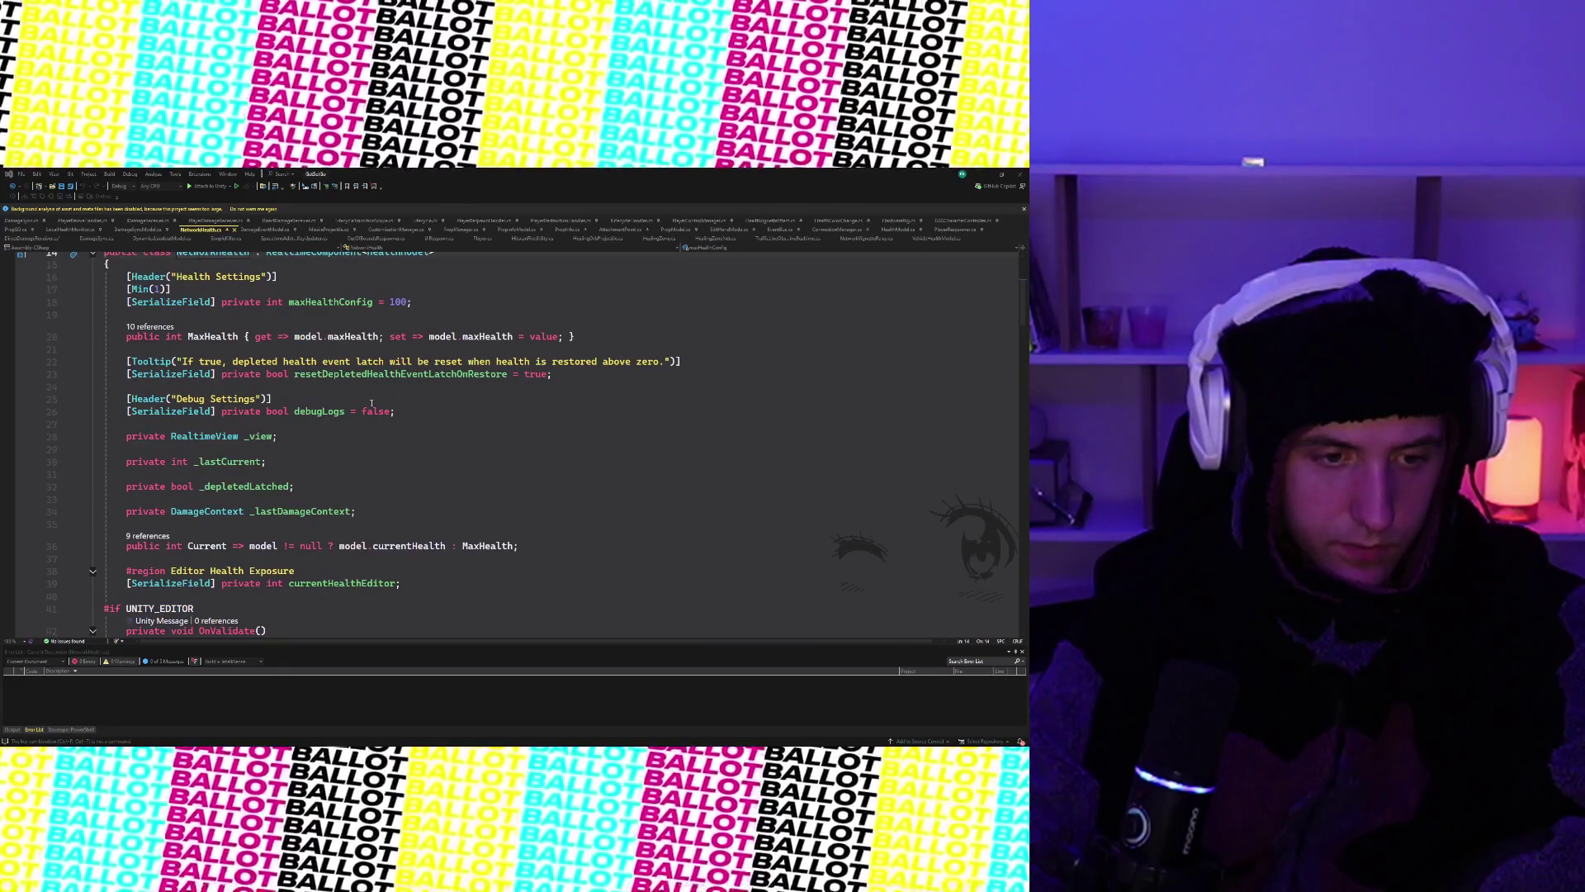
pyautogui.scroll(-20, 371, 403)
pyautogui.scroll(7, 371, 403)
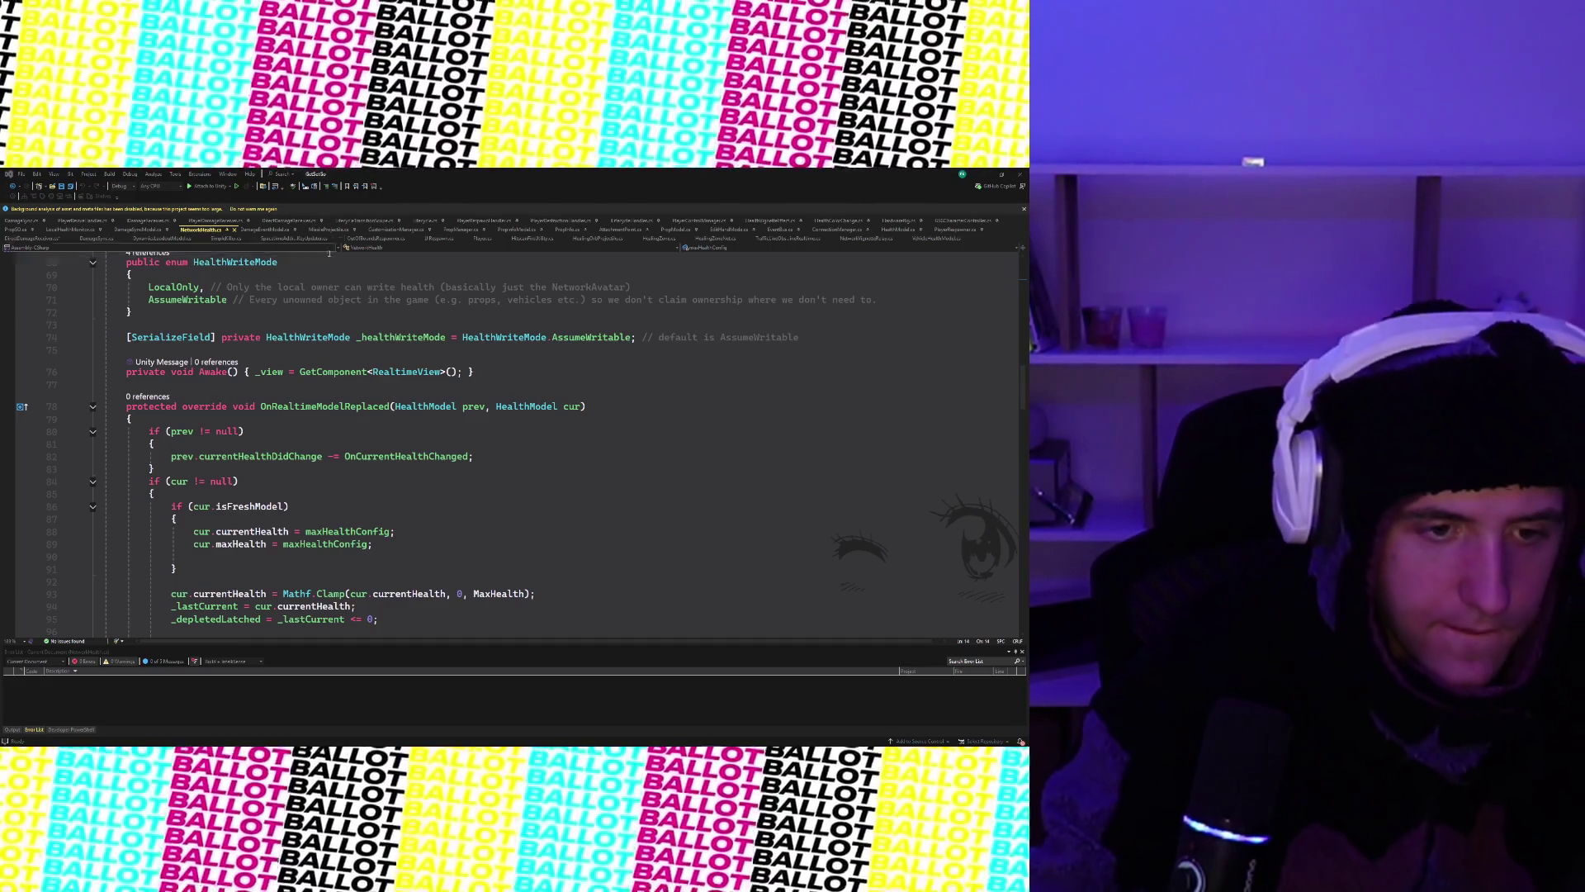
pyautogui.scroll(3, 356, 362)
pyautogui.scroll(3, 358, 362)
pyautogui.scroll(5, 357, 363)
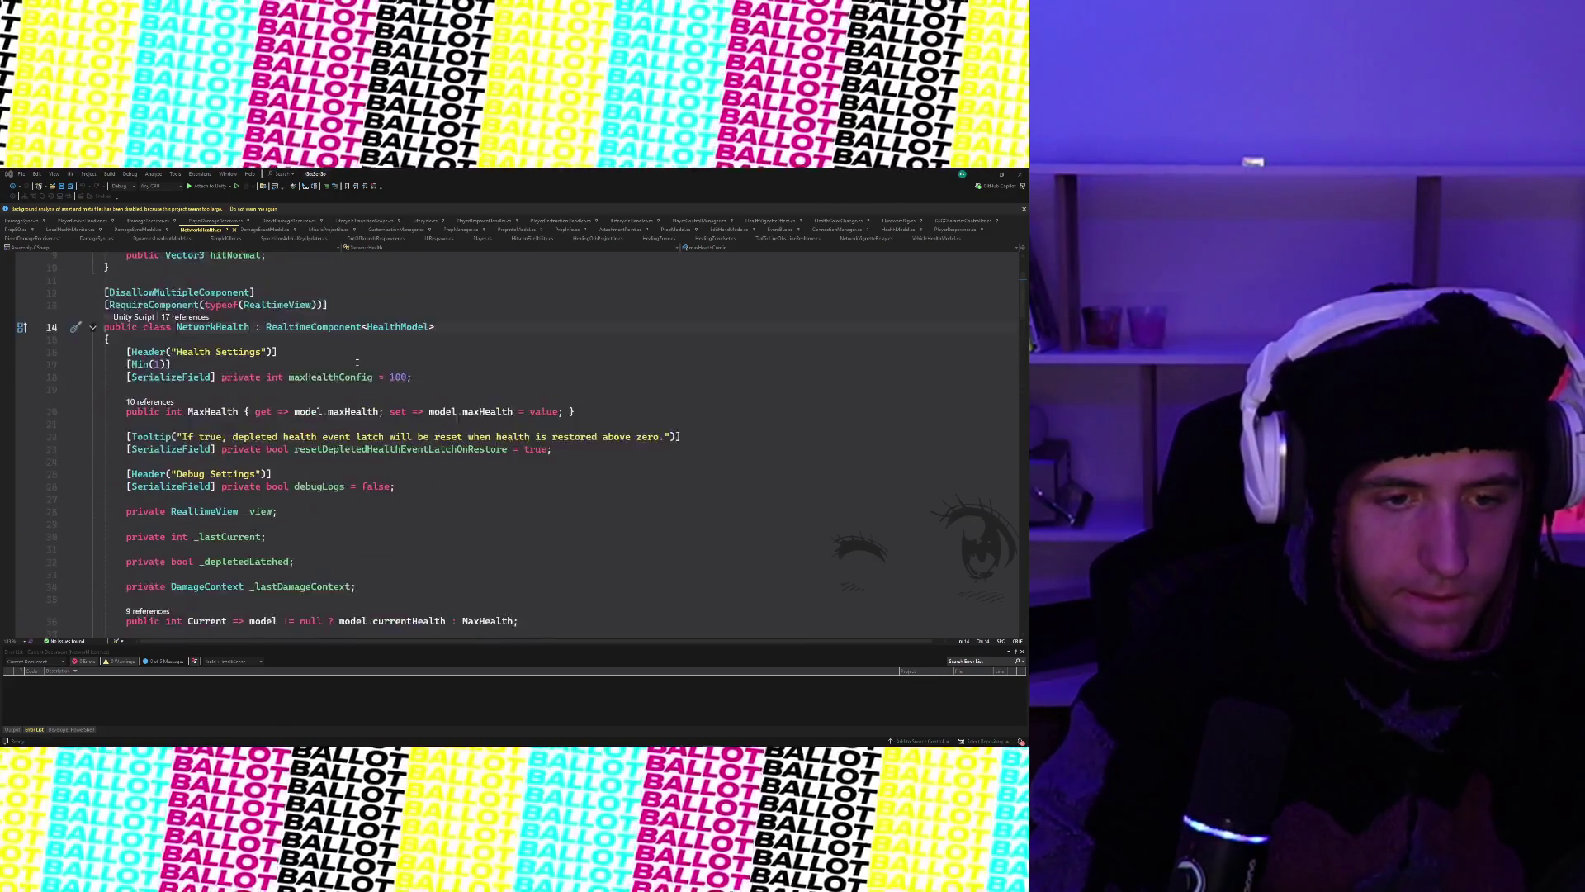
pyautogui.scroll(-3, 357, 362)
pyautogui.scroll(-2, 357, 362)
pyautogui.scroll(6, 356, 361)
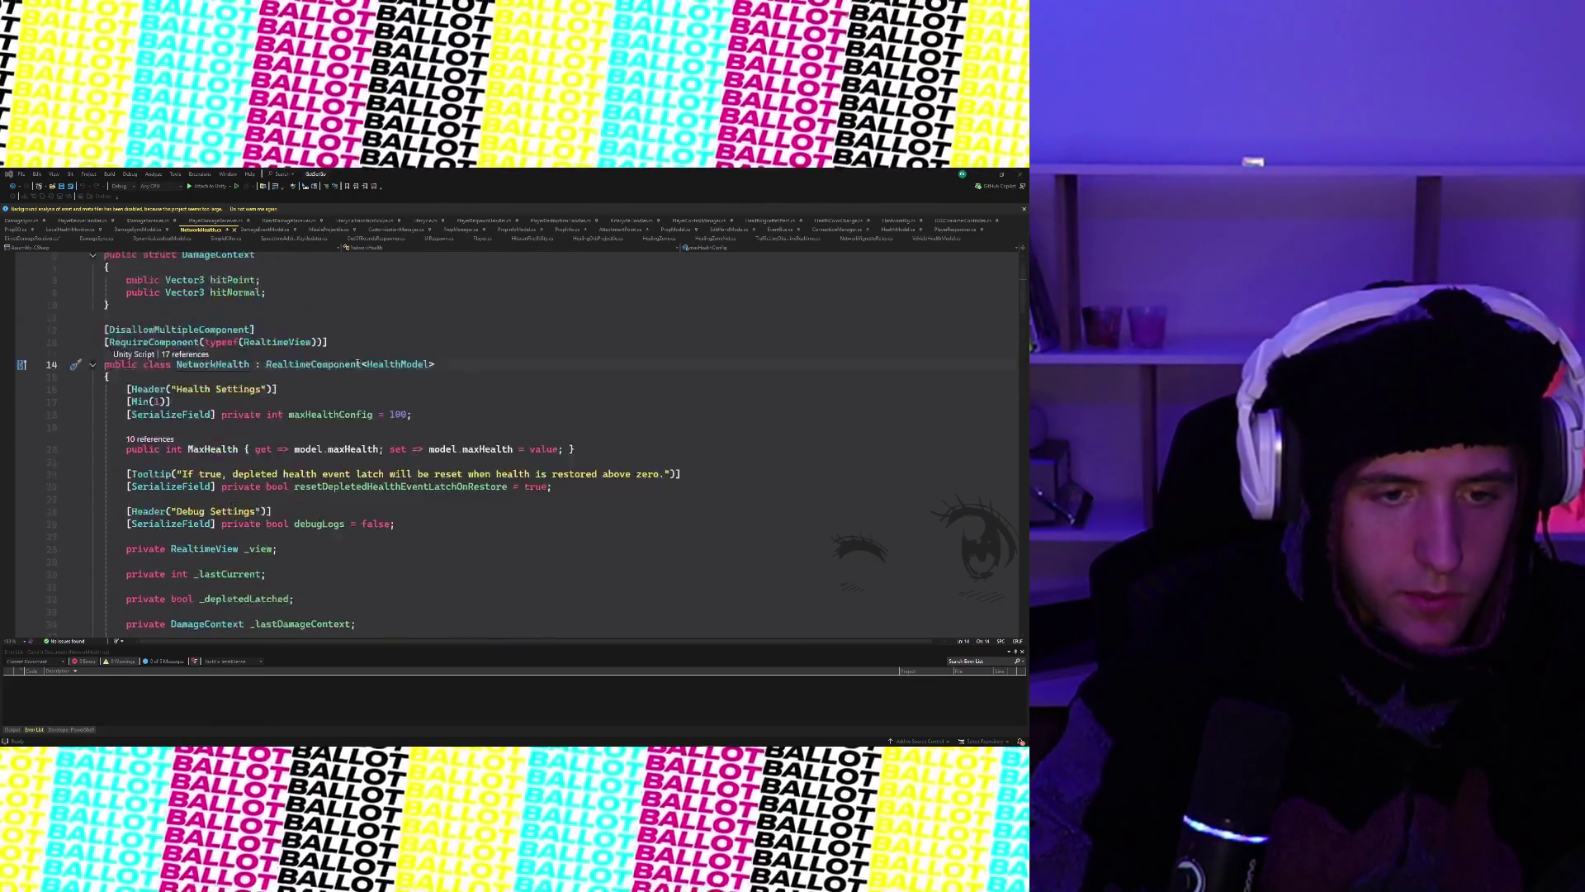
pyautogui.scroll(2, 357, 362)
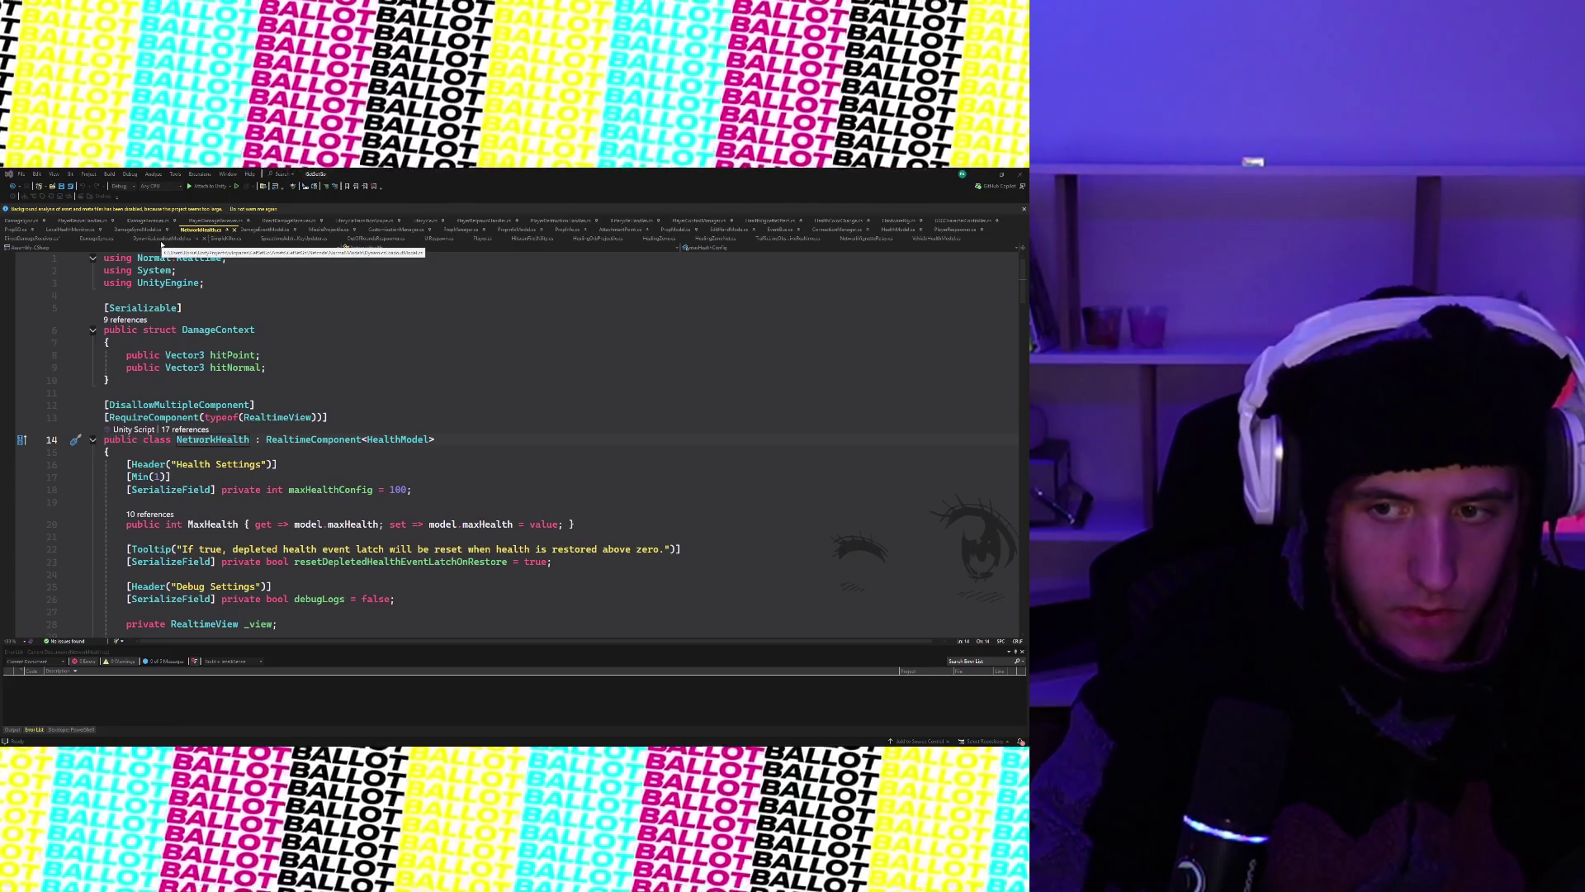
pyautogui.click(368, 429)
# - Open EventBus.cs from Code Search and expand the GSG Events region
pyautogui.hotkey('ctrl', 't')
pyautogui.write('EventBus')
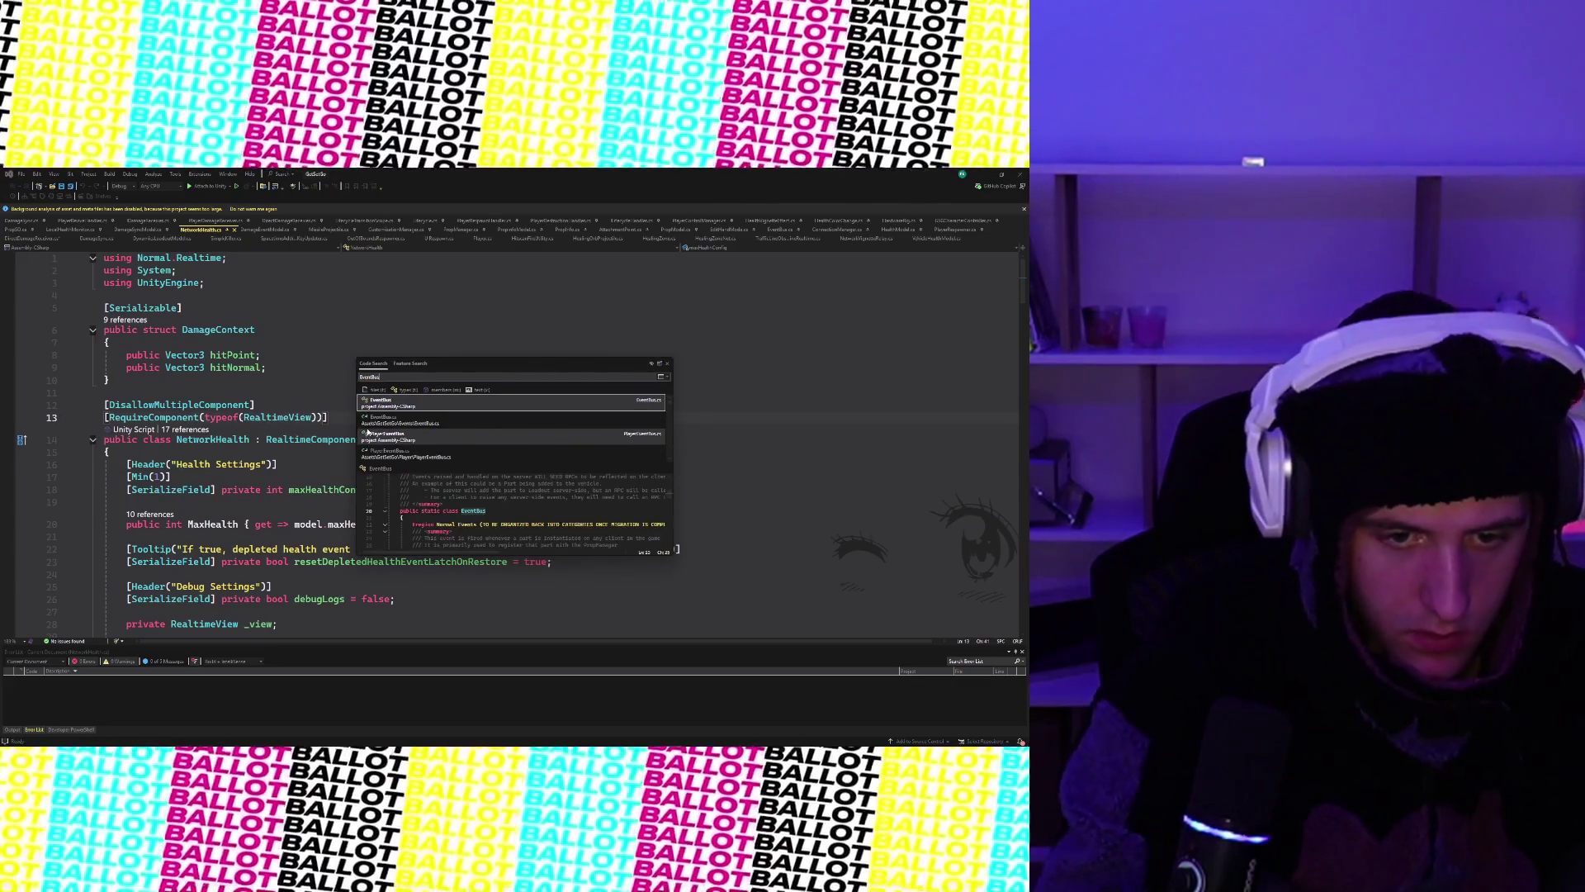
pyautogui.click(370, 410)
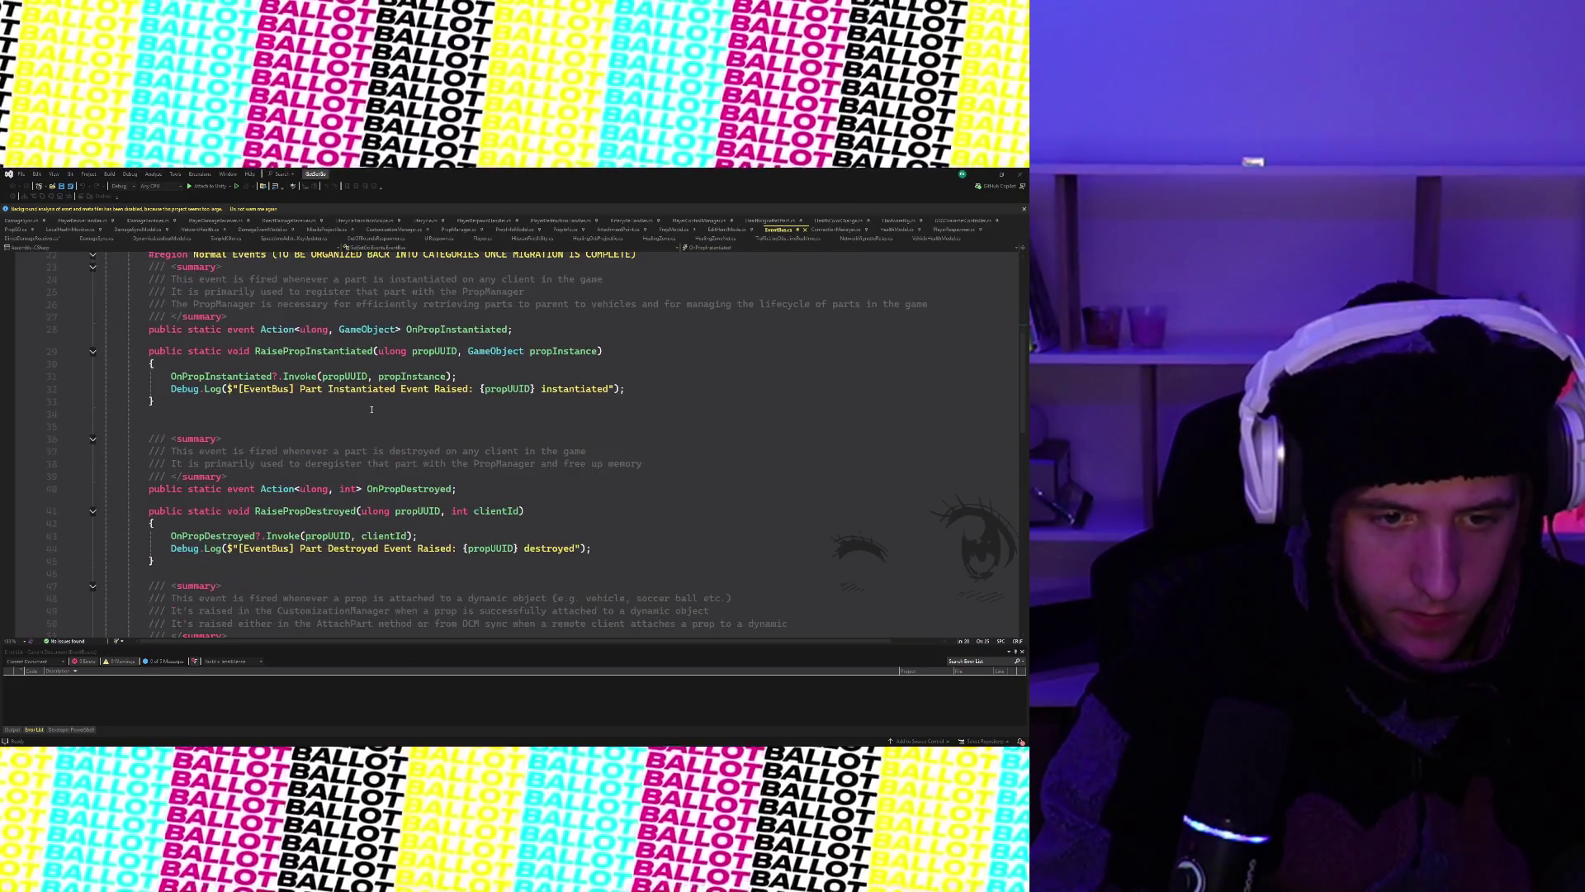
pyautogui.scroll(-4, 371, 409)
pyautogui.scroll(-2, 371, 410)
pyautogui.scroll(-5, 371, 408)
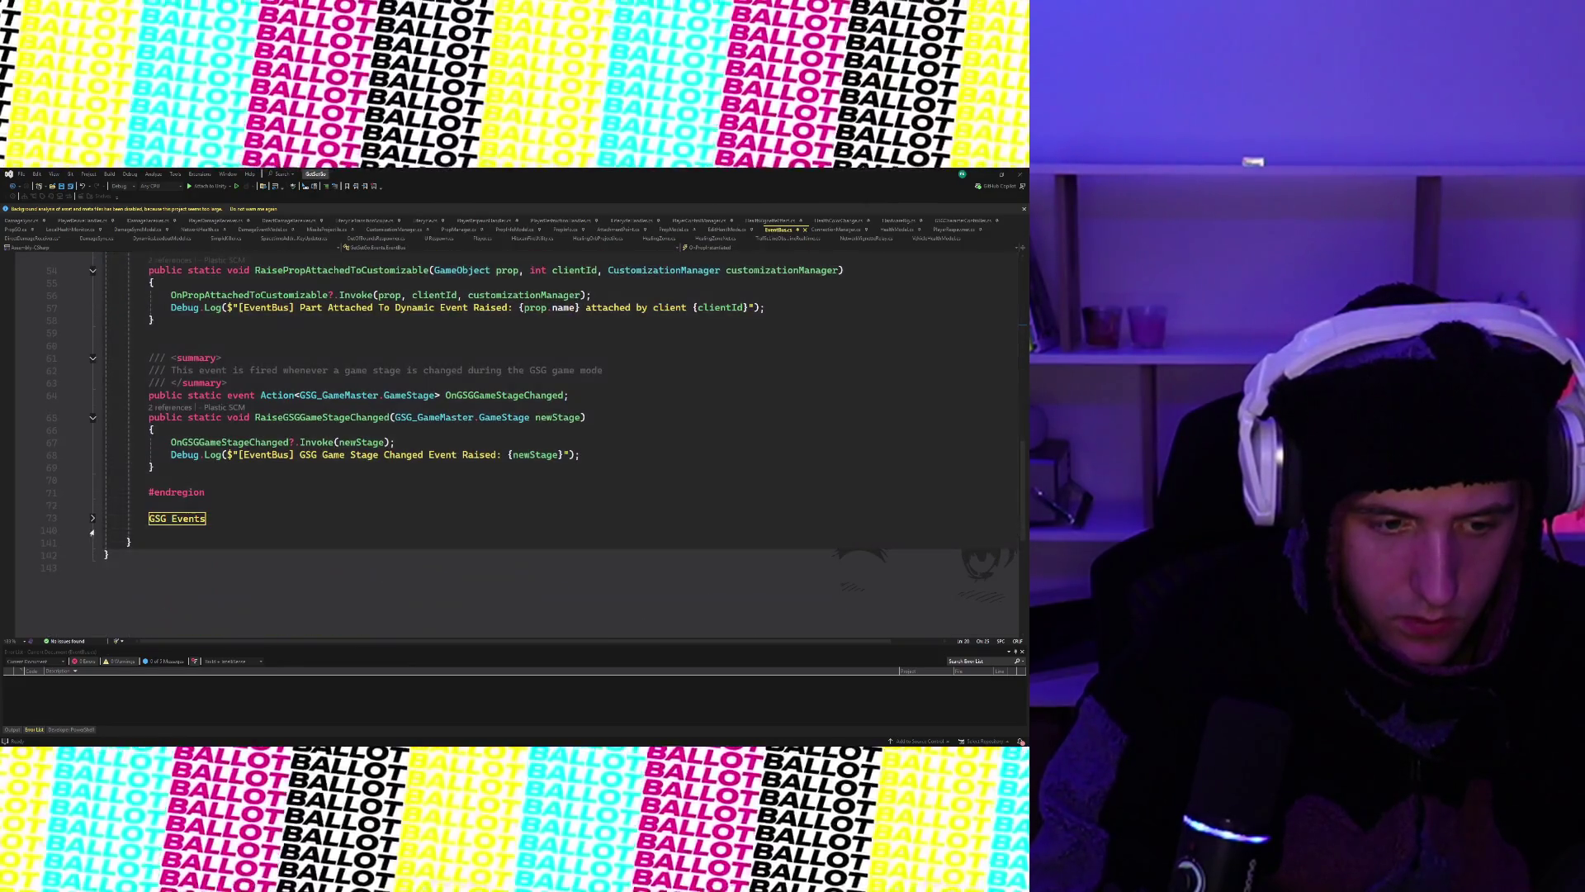
pyautogui.doubleClick(198, 518)
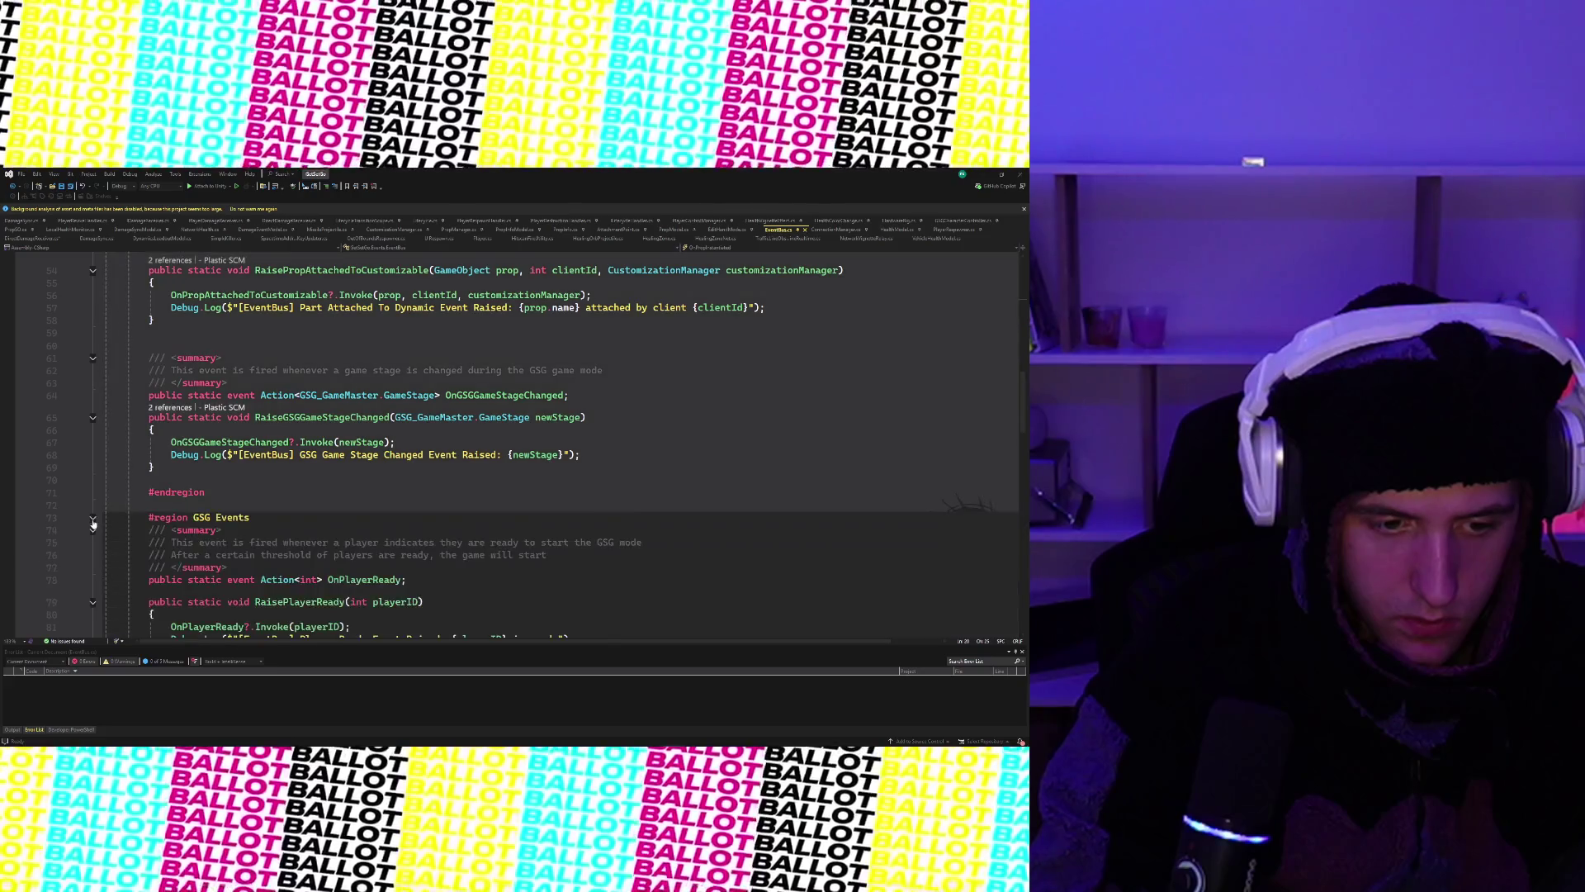
pyautogui.scroll(-4, 301, 495)
pyautogui.scroll(-2, 300, 495)
pyautogui.scroll(-1, 300, 496)
pyautogui.scroll(-3, 299, 495)
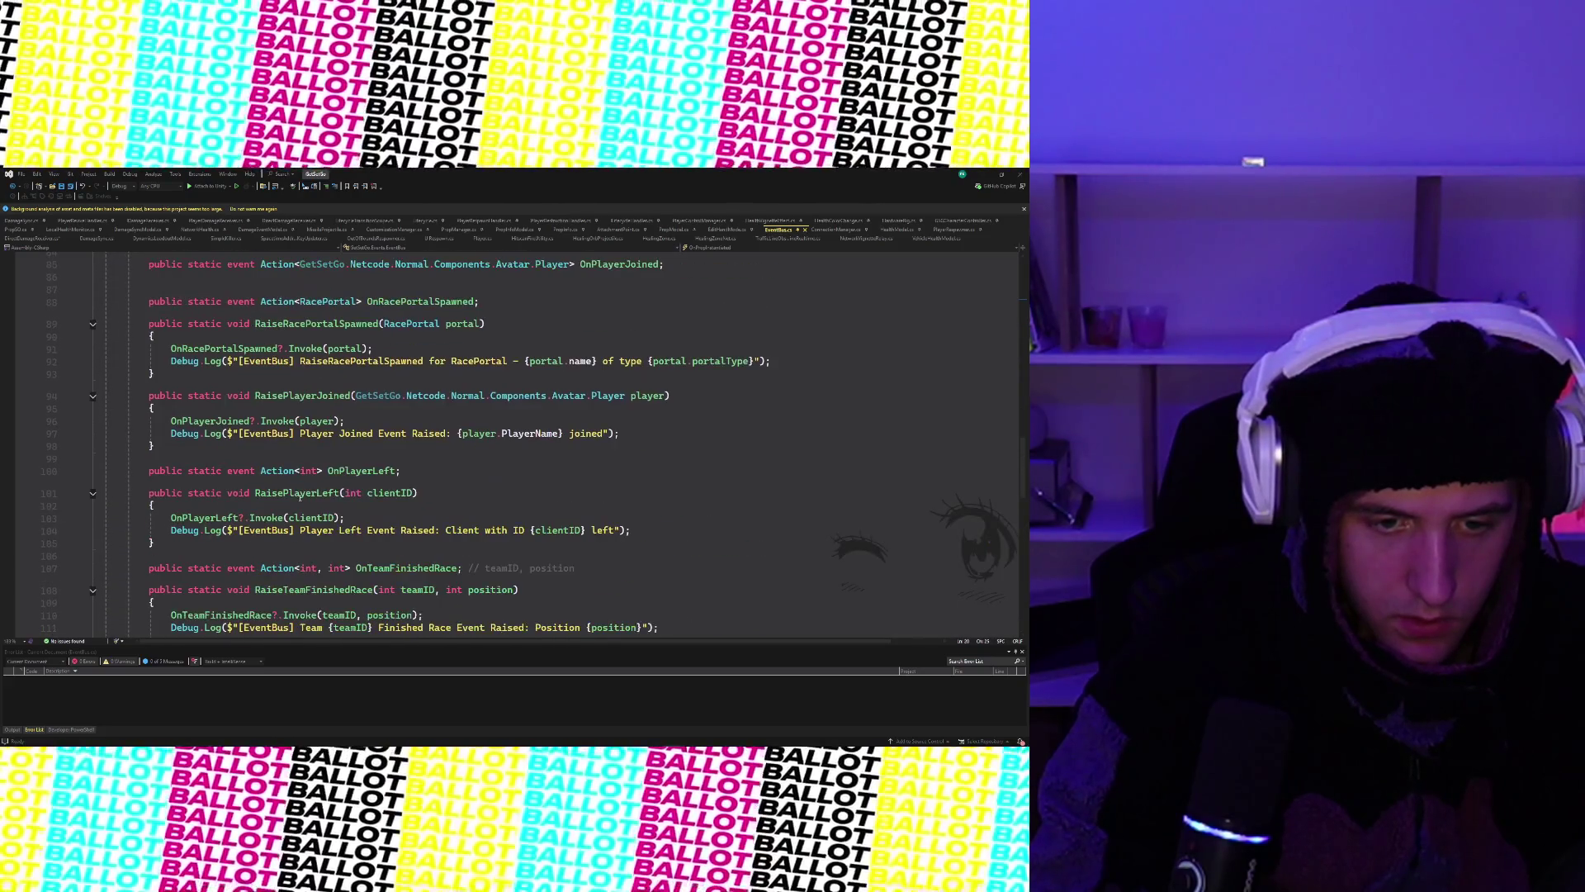
pyautogui.scroll(-2, 298, 495)
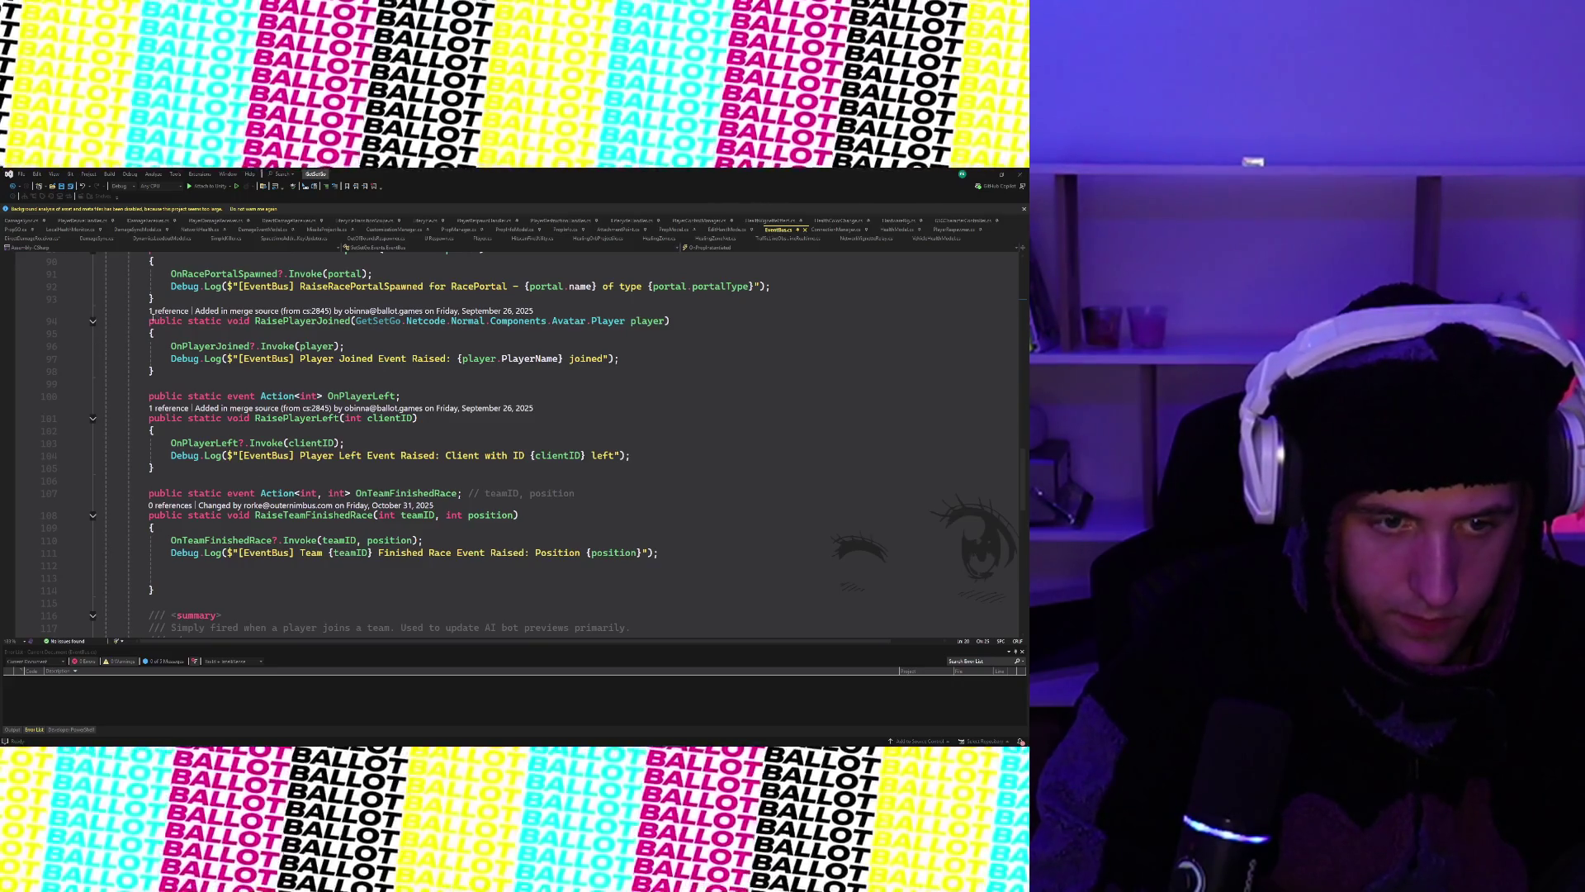
# - Cut the RaisePlayerJoined/RaisePlayerLeft methods, fold GSG Events, and move up to the prop-attached method
pyautogui.moveTo(150, 317); pyautogui.dragTo(229, 468)
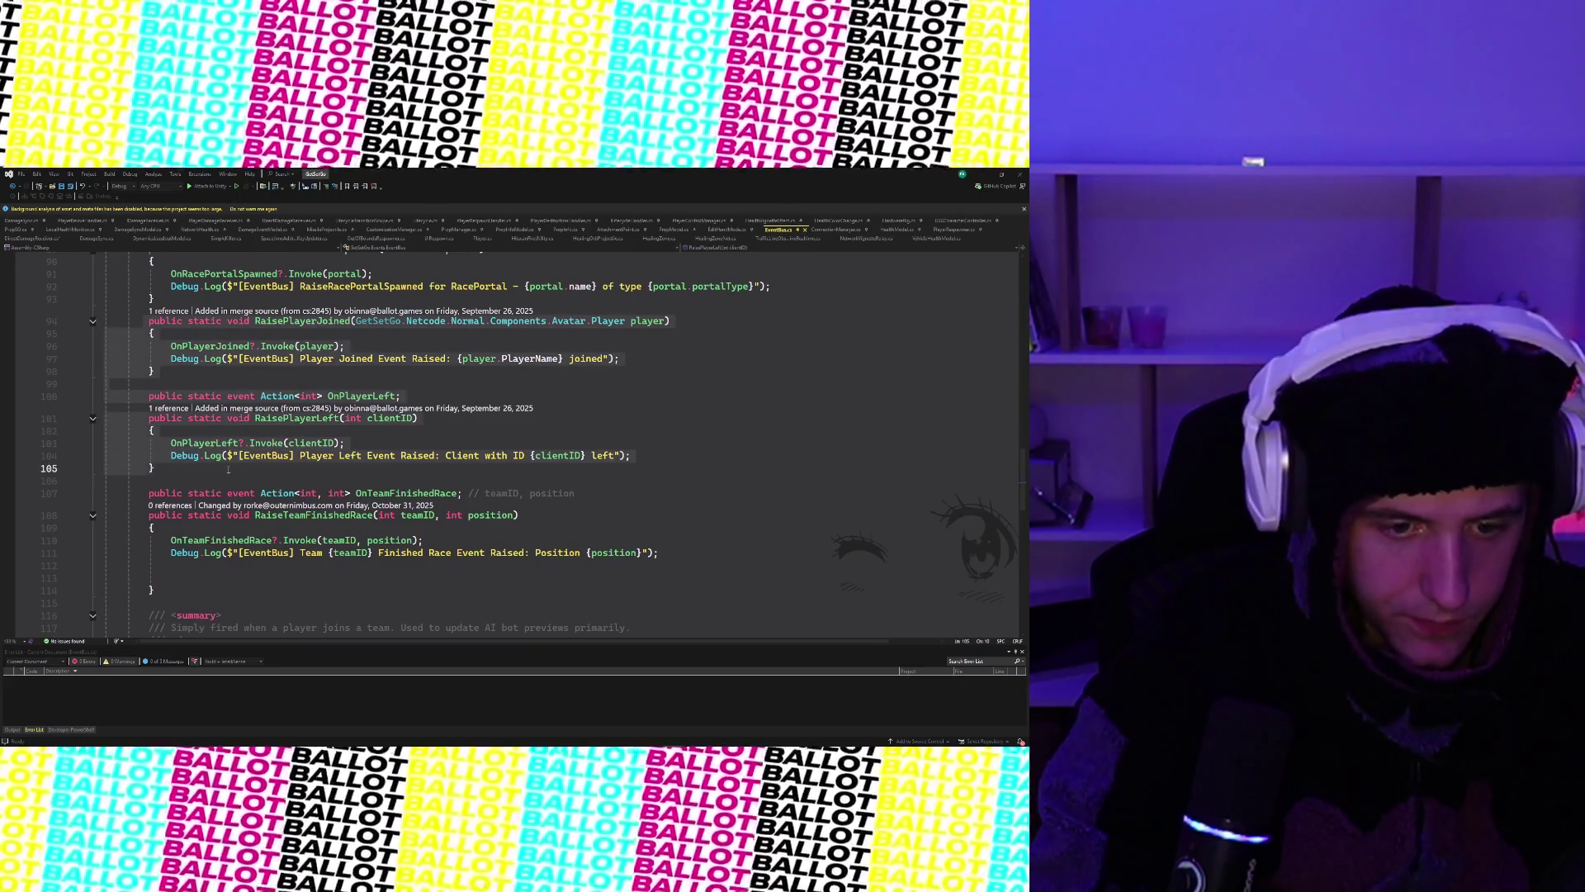
pyautogui.hotkey('ctrl', 'x')
pyautogui.scroll(8, 233, 443)
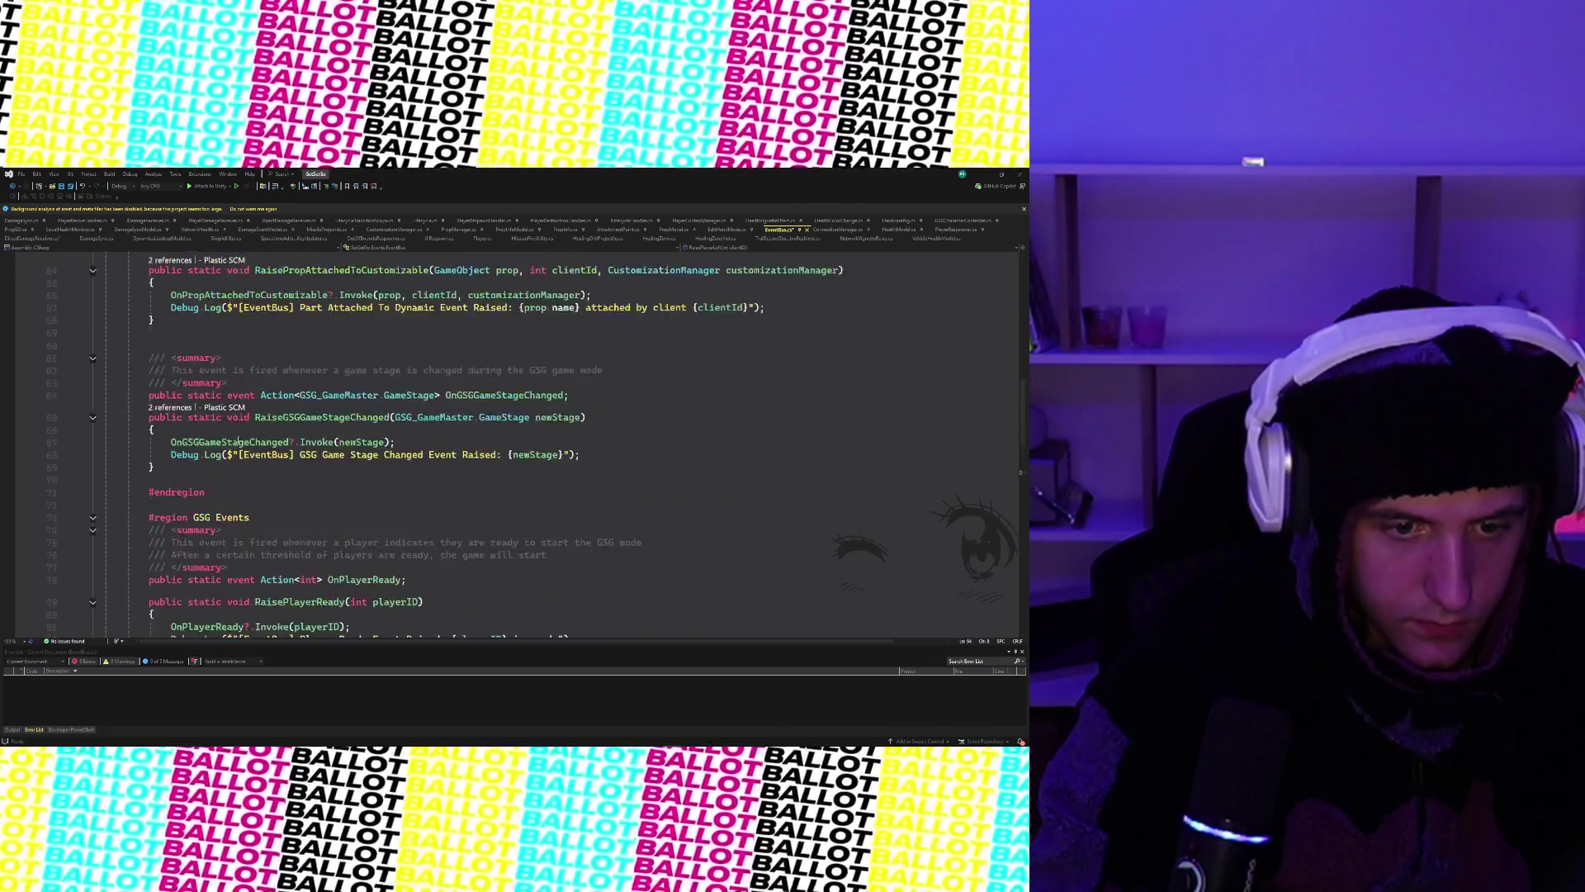
pyautogui.scroll(4, 233, 442)
pyautogui.scroll(4, 227, 457)
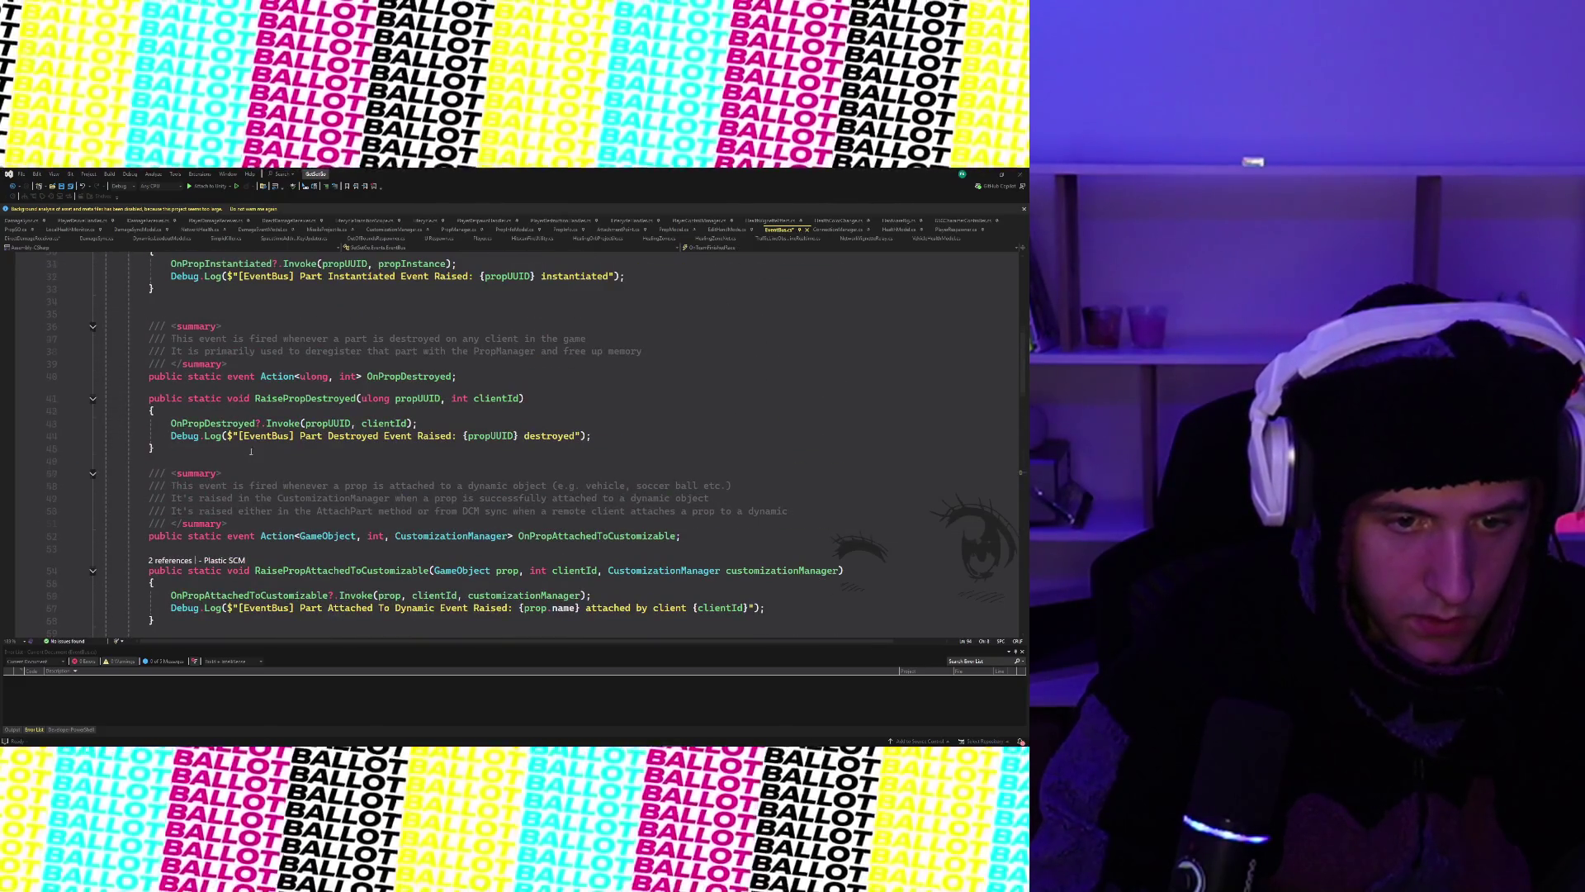
pyautogui.scroll(4, 235, 468)
pyautogui.scroll(-1, 233, 471)
pyautogui.scroll(-5, 231, 476)
pyautogui.scroll(-2, 227, 486)
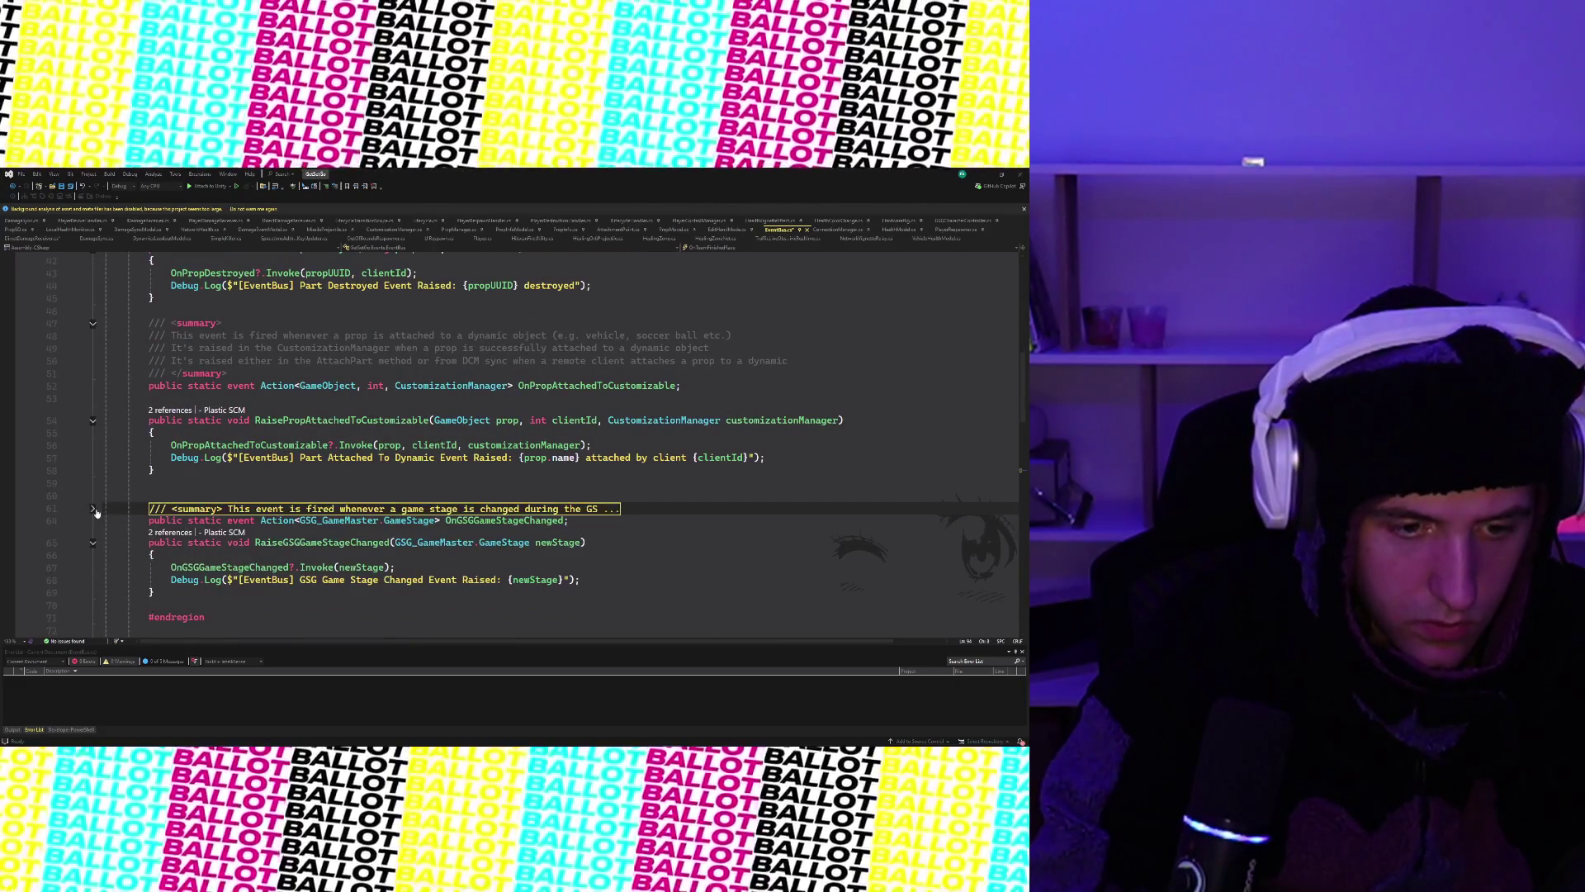
pyautogui.scroll(-2, 112, 523)
pyautogui.click(90, 592)
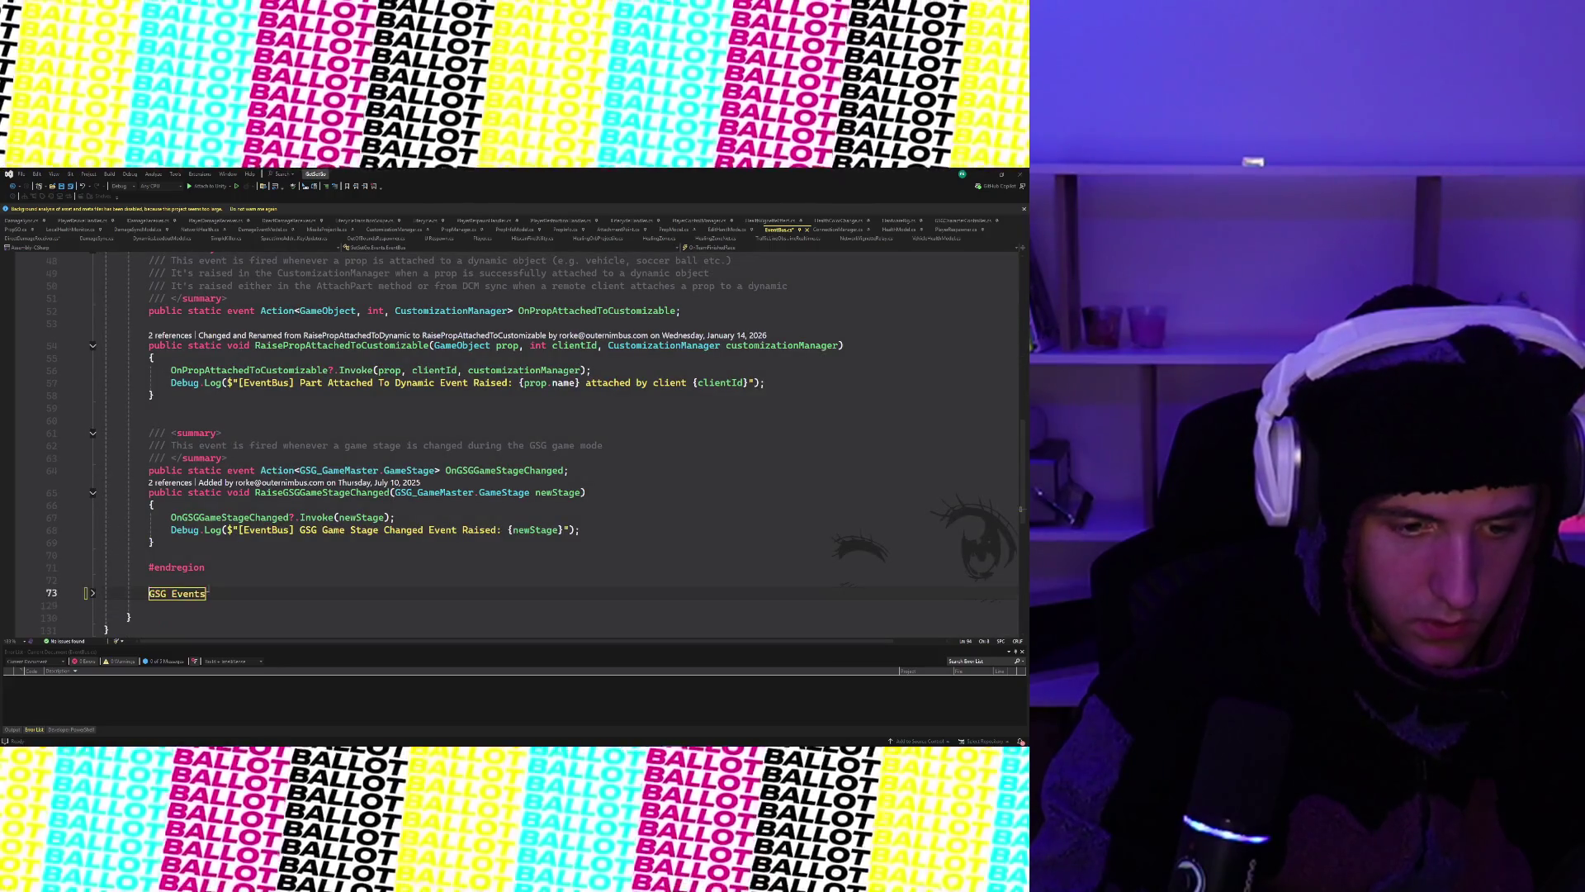
pyautogui.press('Up')
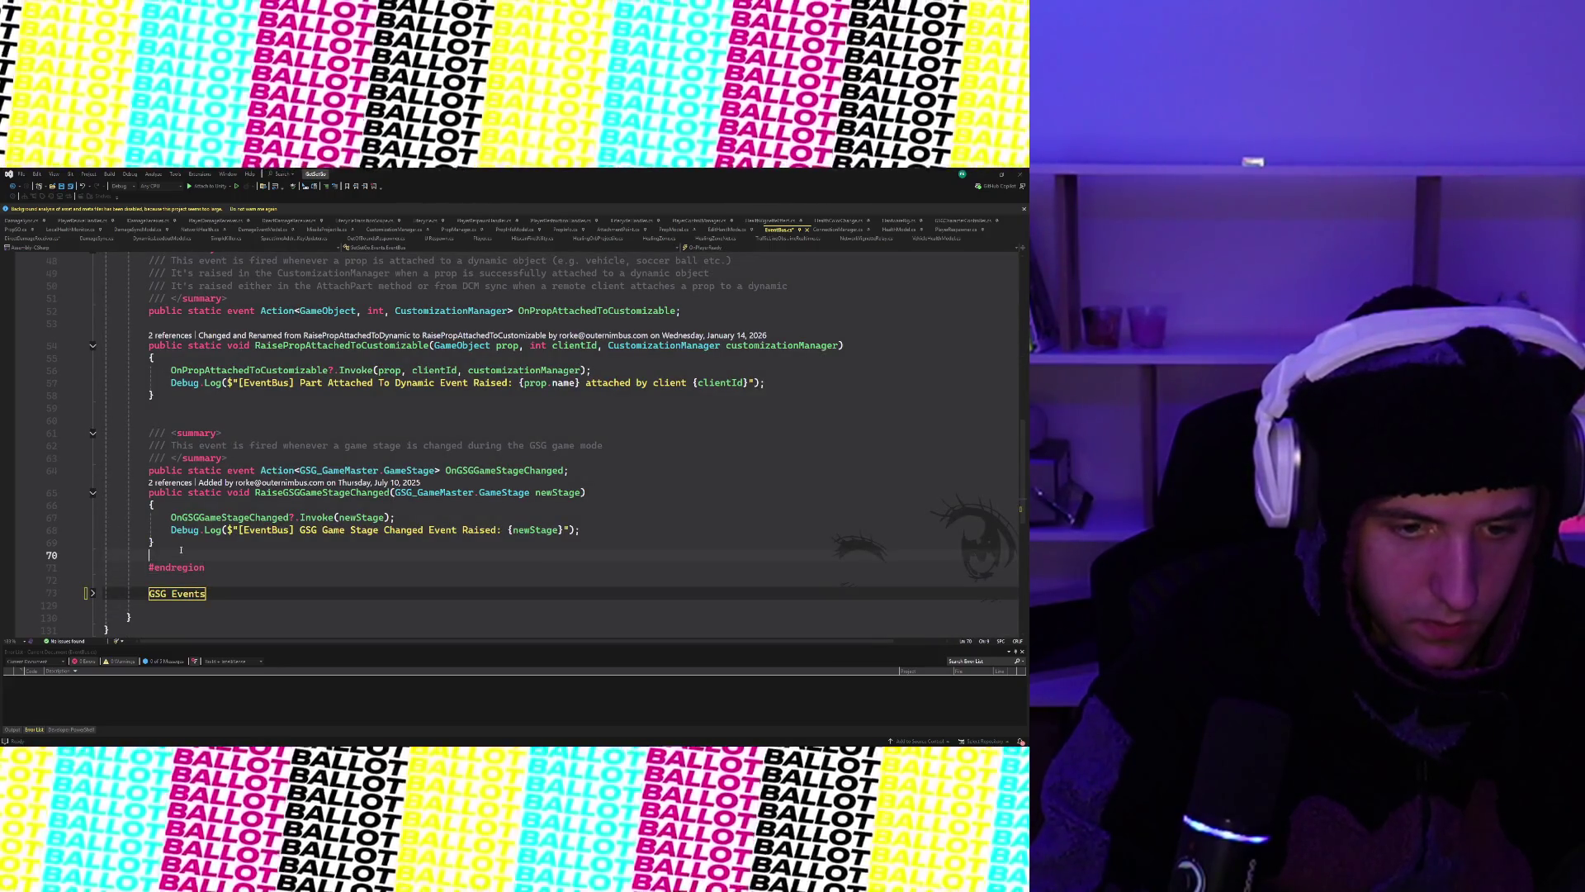
pyautogui.press('Up')
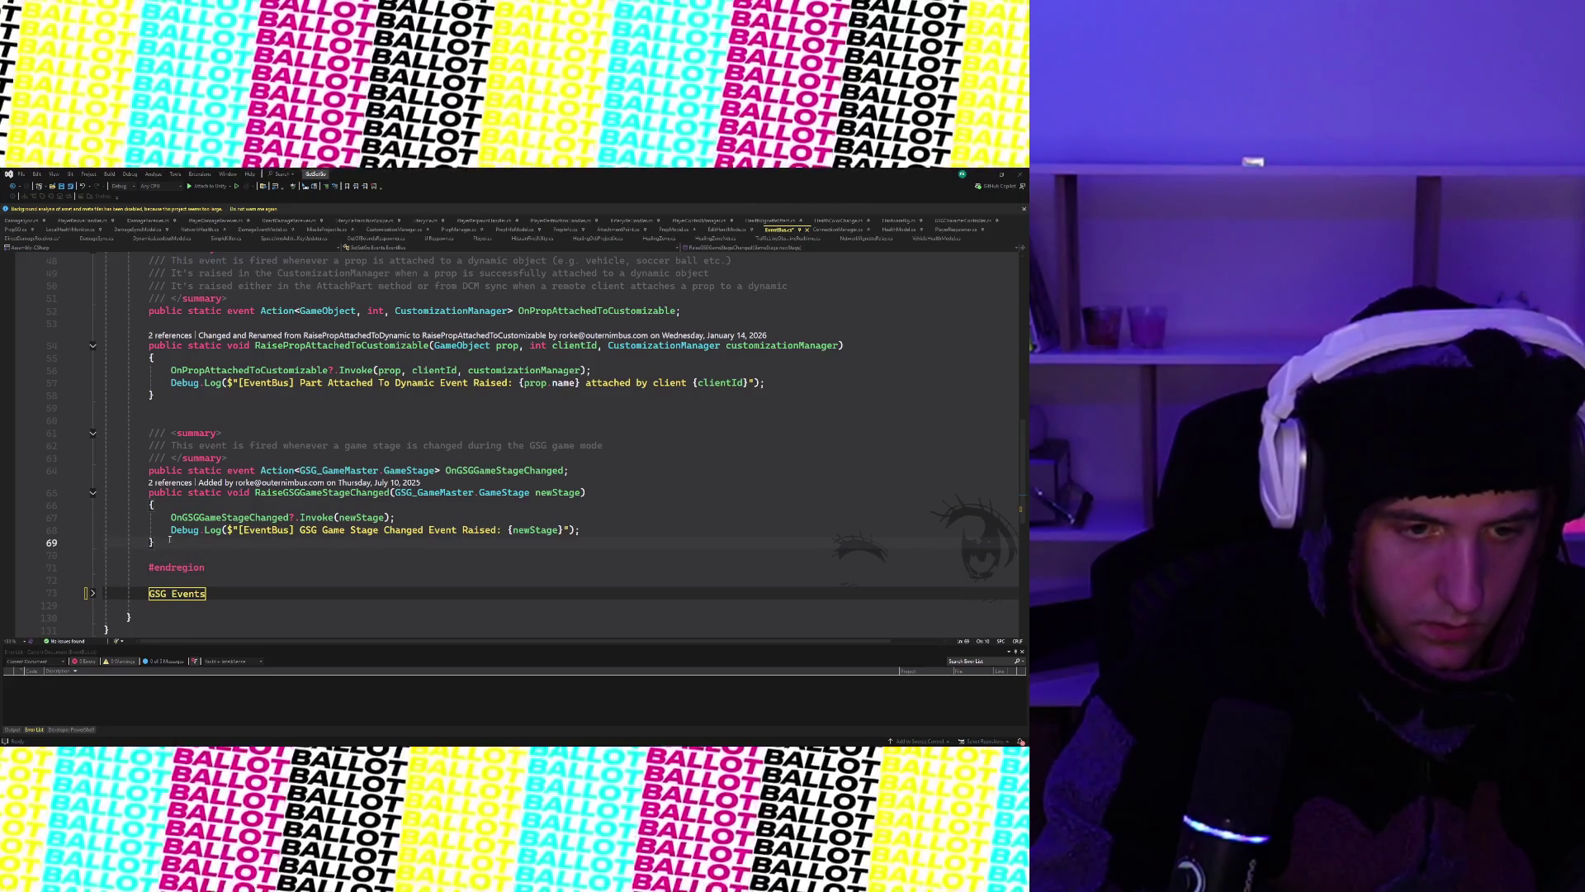
pyautogui.scroll(2, 169, 543)
pyautogui.press('Up')
pyautogui.press('Up')
pyautogui.press('Up')
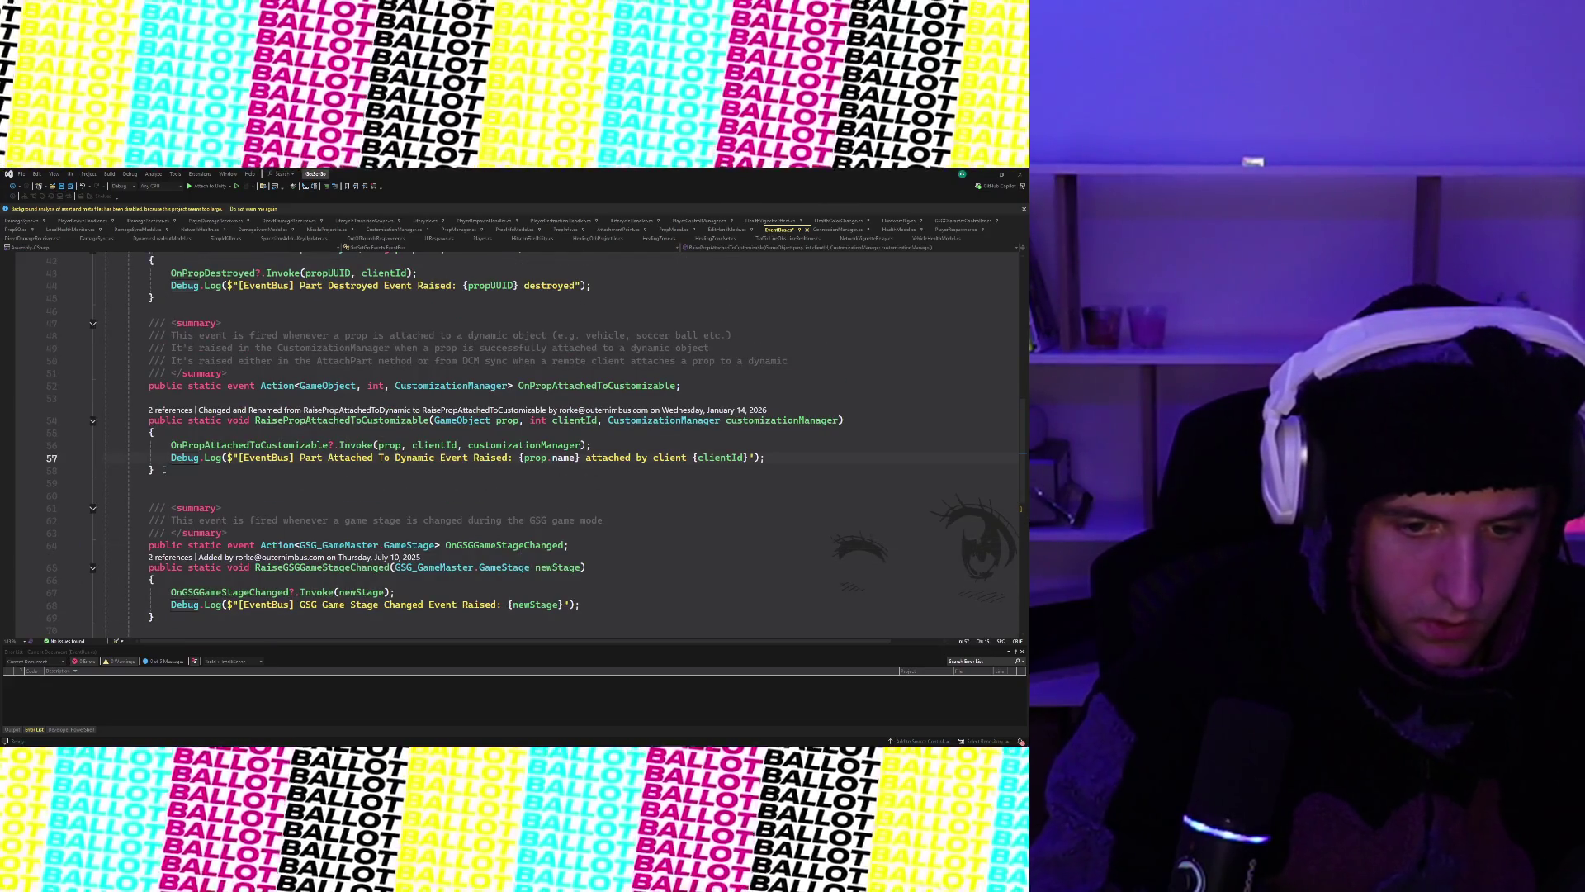
# - Restore the player joined/left methods under the prop events and cut the game-stage event block
pyautogui.press('Down')
pyautogui.press('Down')
pyautogui.press('Up')
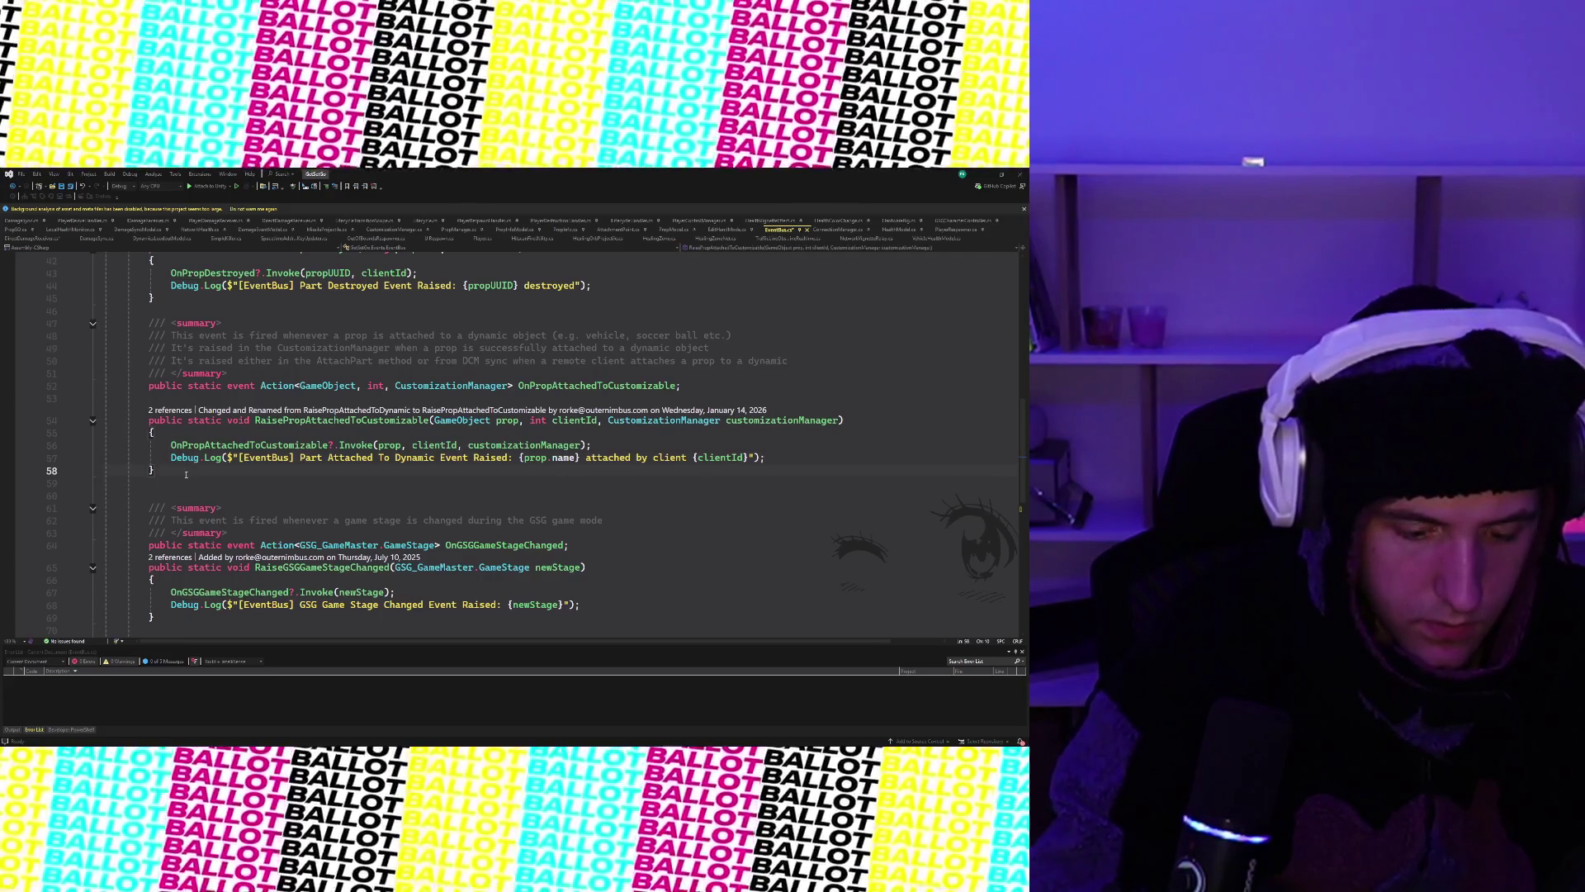
pyautogui.hotkey('ctrl', 'z')
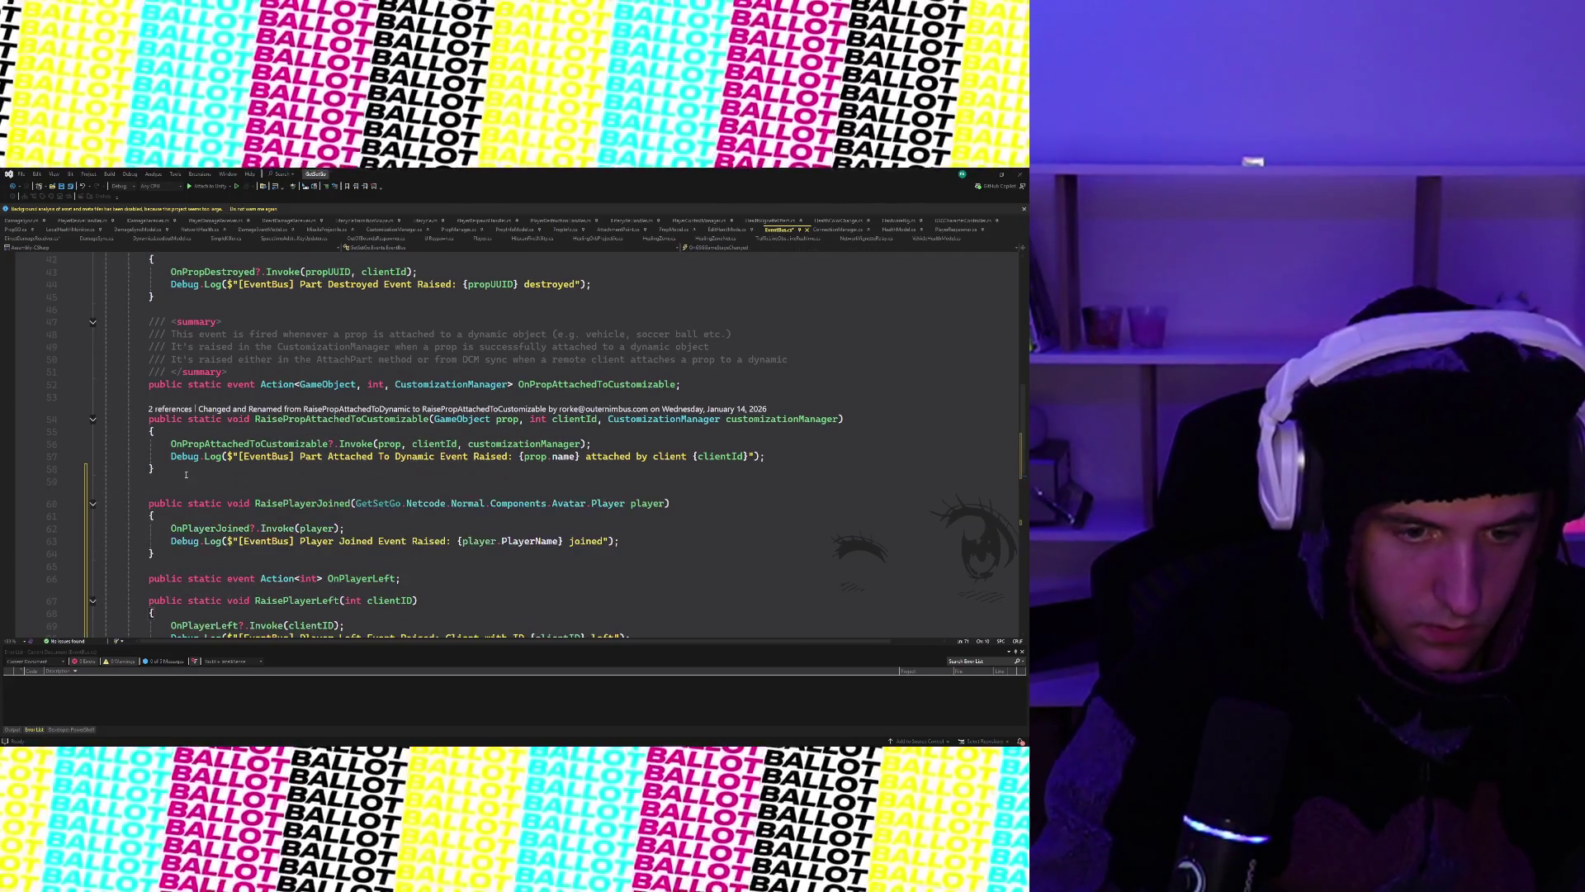
pyautogui.hotkey('ctrl', 'z')
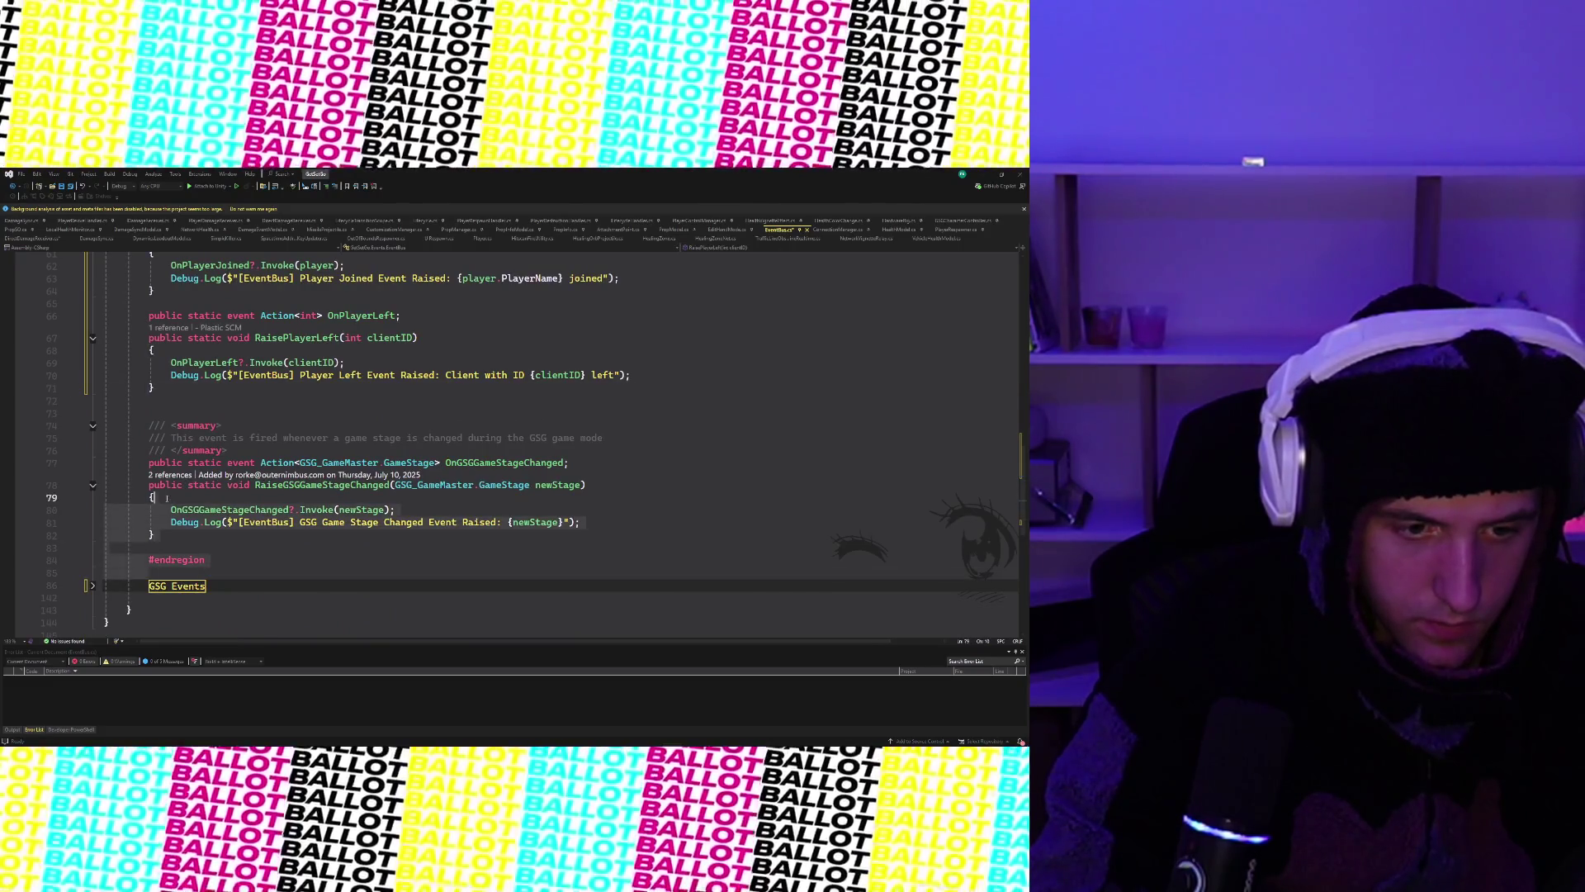
pyautogui.moveTo(139, 425); pyautogui.dragTo(254, 522)
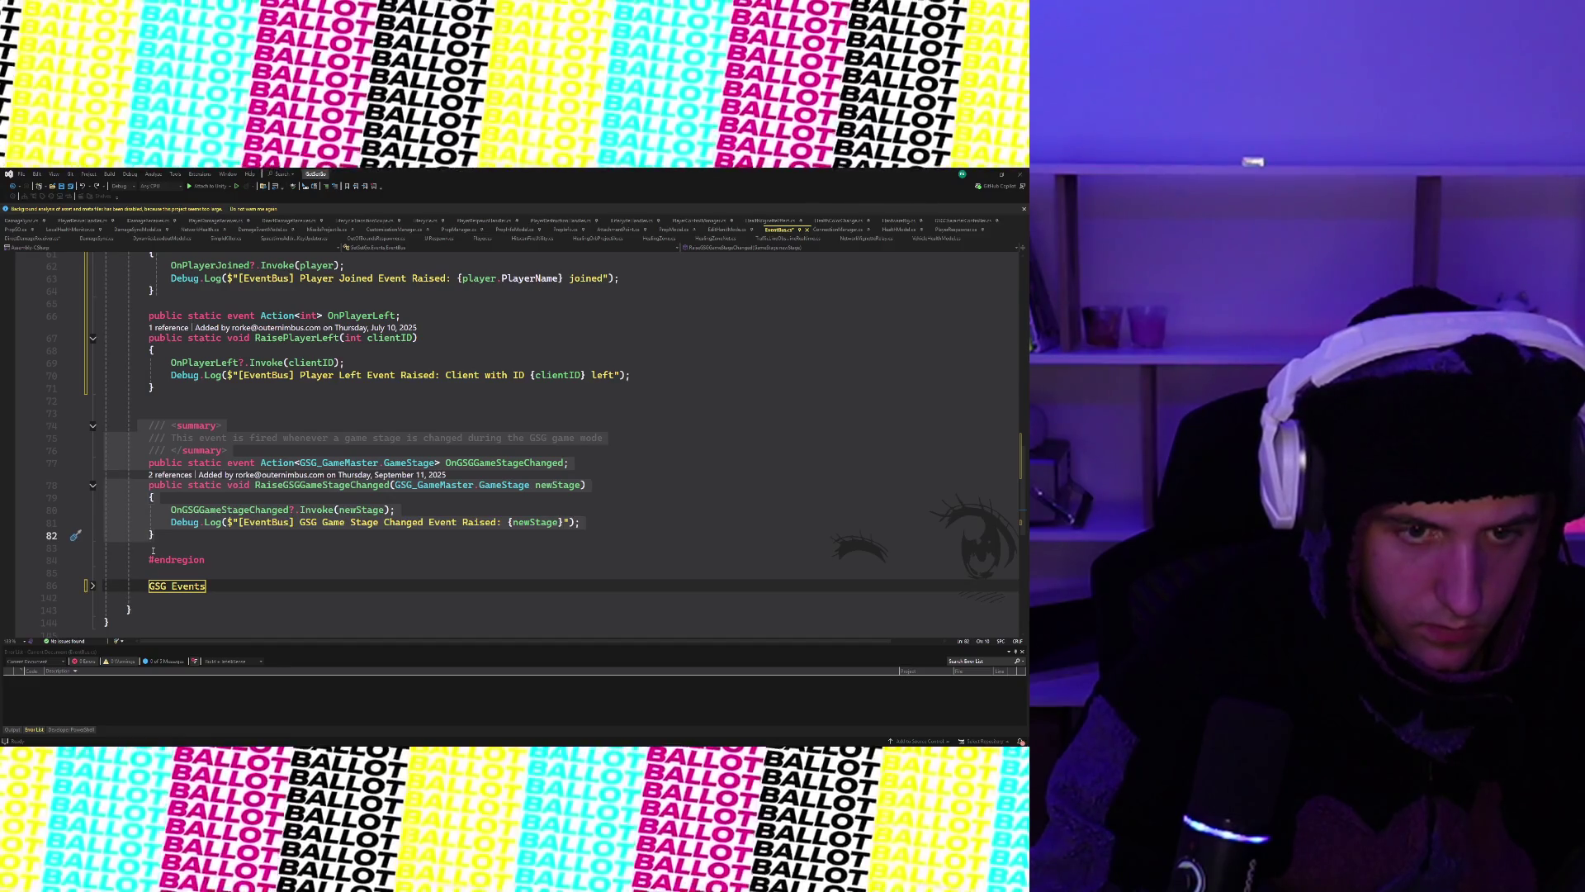
pyautogui.hotkey('ctrl', 'x')
# - Paste the game-stage event block inside the GSG Events region and fold it closed again
pyautogui.click(95, 479)
pyautogui.scroll(-5, 86, 570)
pyautogui.scroll(-8, 86, 571)
pyautogui.scroll(-5, 249, 505)
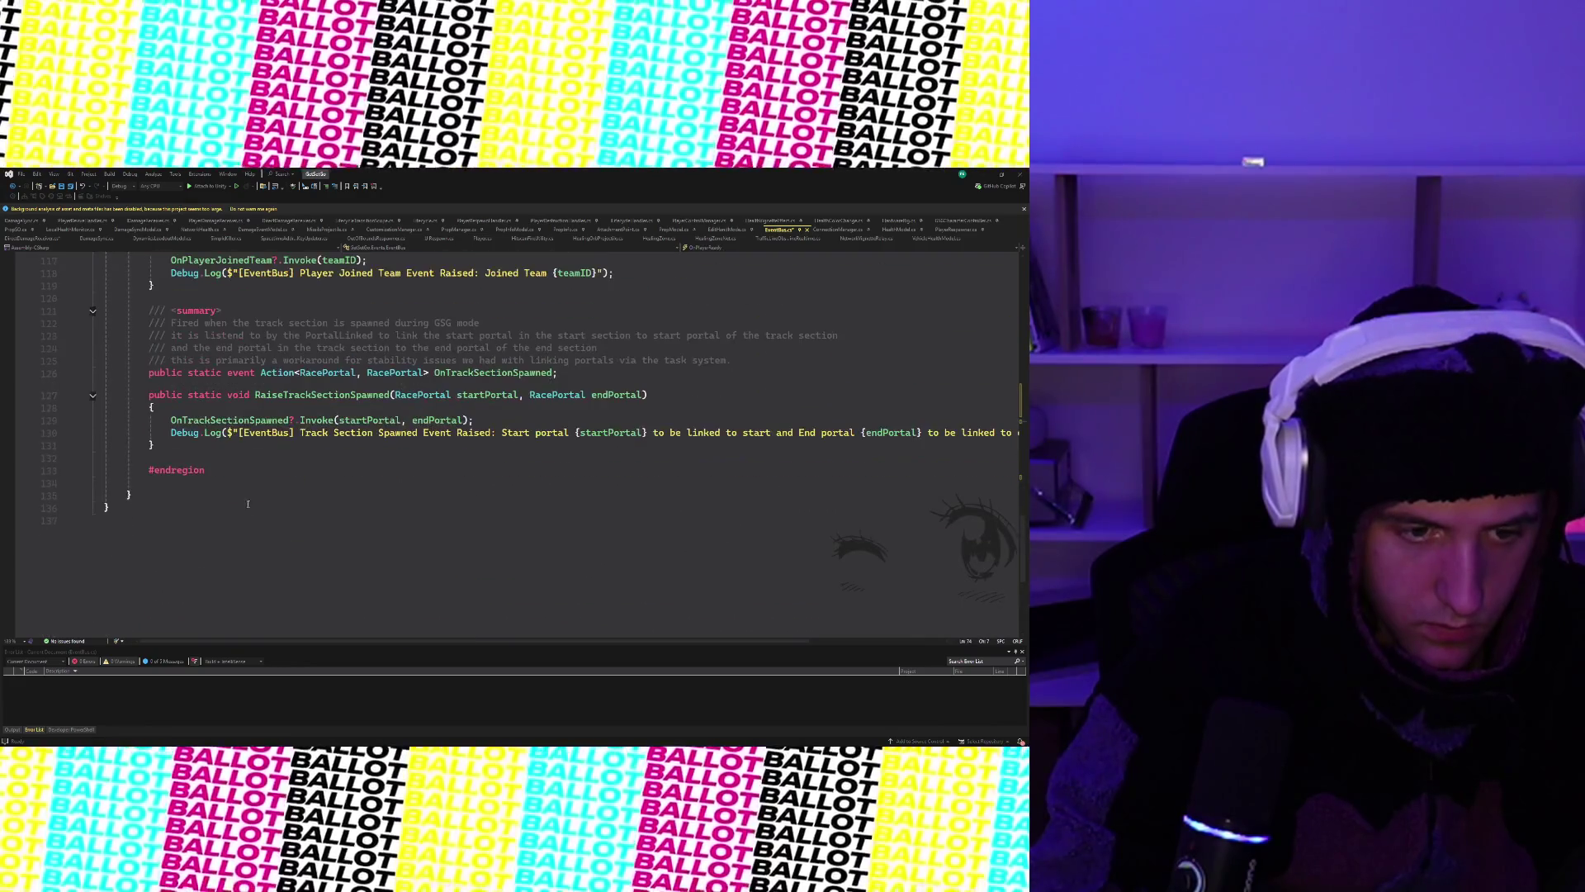
pyautogui.press('Return')
pyautogui.press('Return')
pyautogui.hotkey('ctrl', 'v')
pyautogui.scroll(15, 184, 449)
pyautogui.scroll(4, 183, 449)
pyautogui.scroll(-6, 103, 399)
pyautogui.scroll(-1, 103, 401)
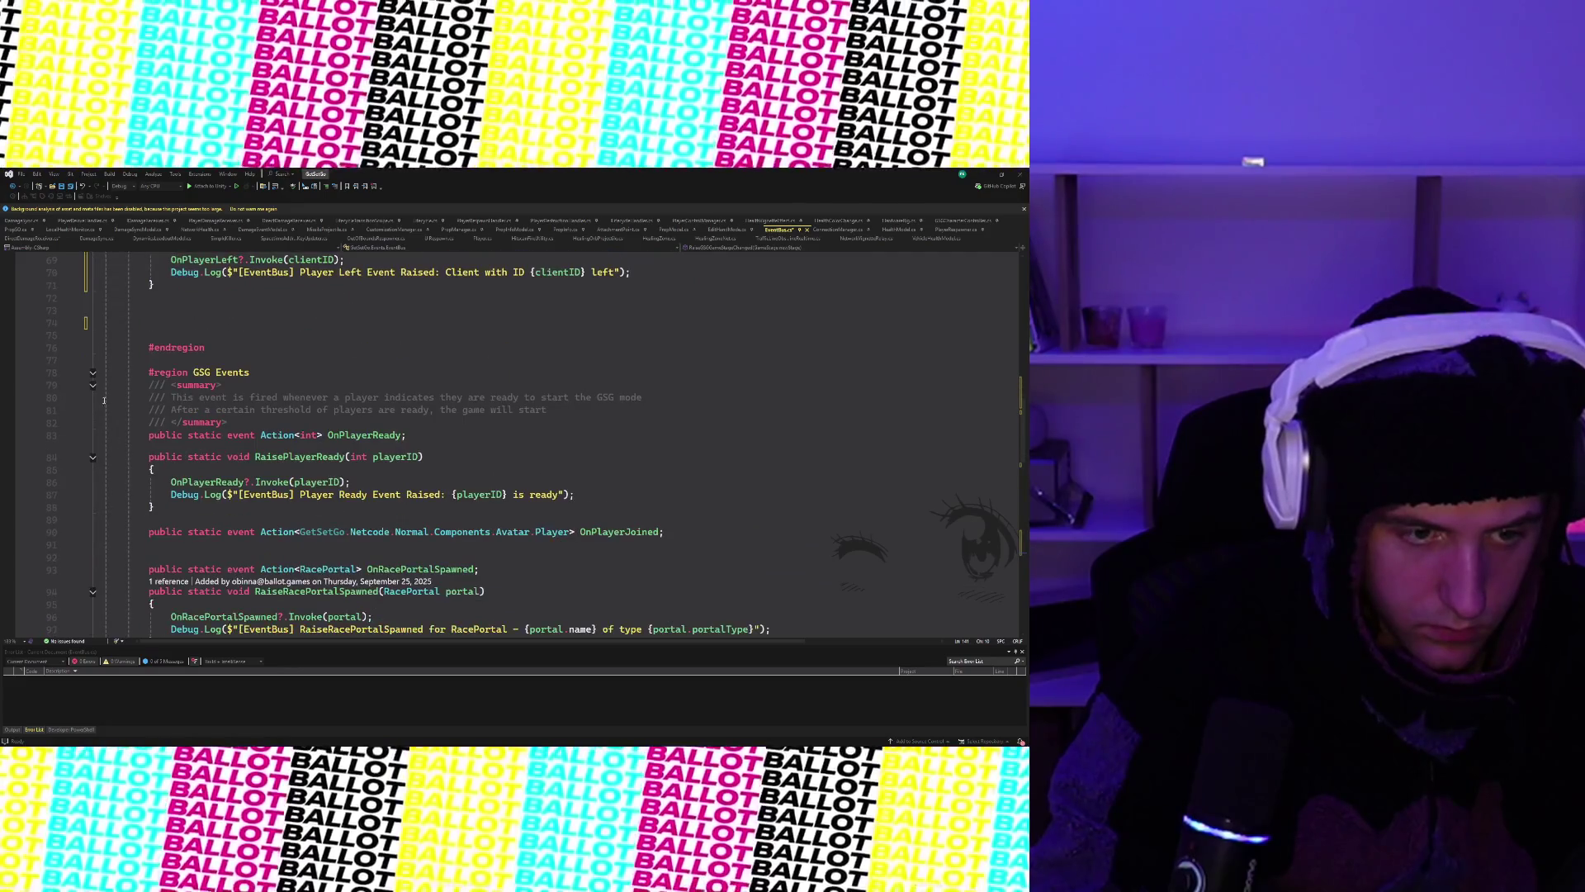
pyautogui.click(92, 373)
pyautogui.scroll(5, 328, 347)
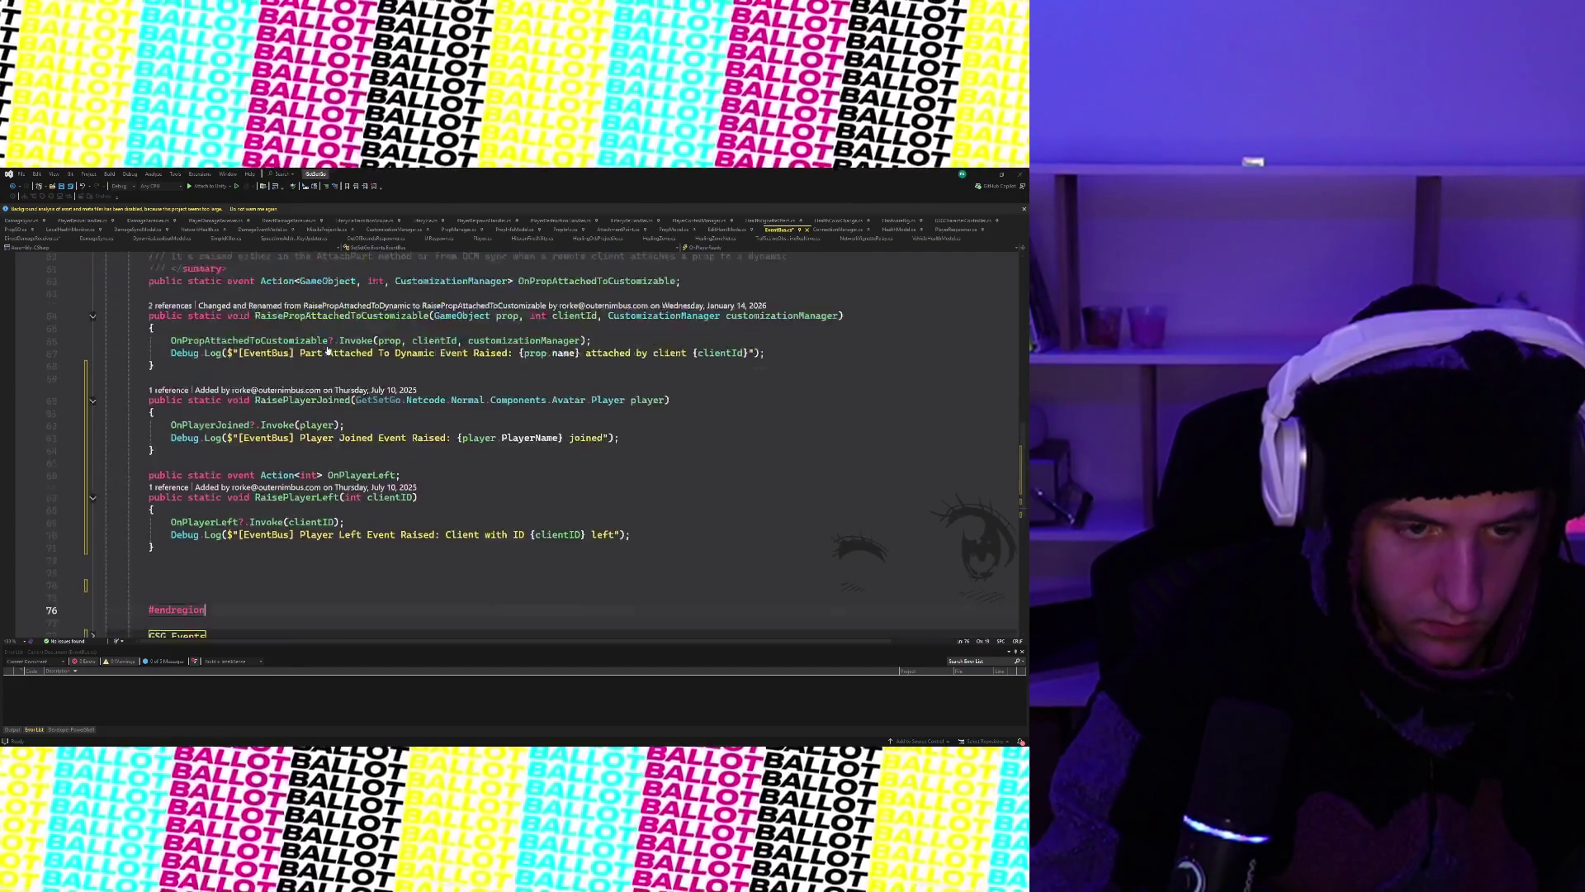
pyautogui.scroll(5, 327, 349)
pyautogui.scroll(3, 327, 348)
pyautogui.scroll(-4, 327, 348)
pyautogui.scroll(-2, 327, 348)
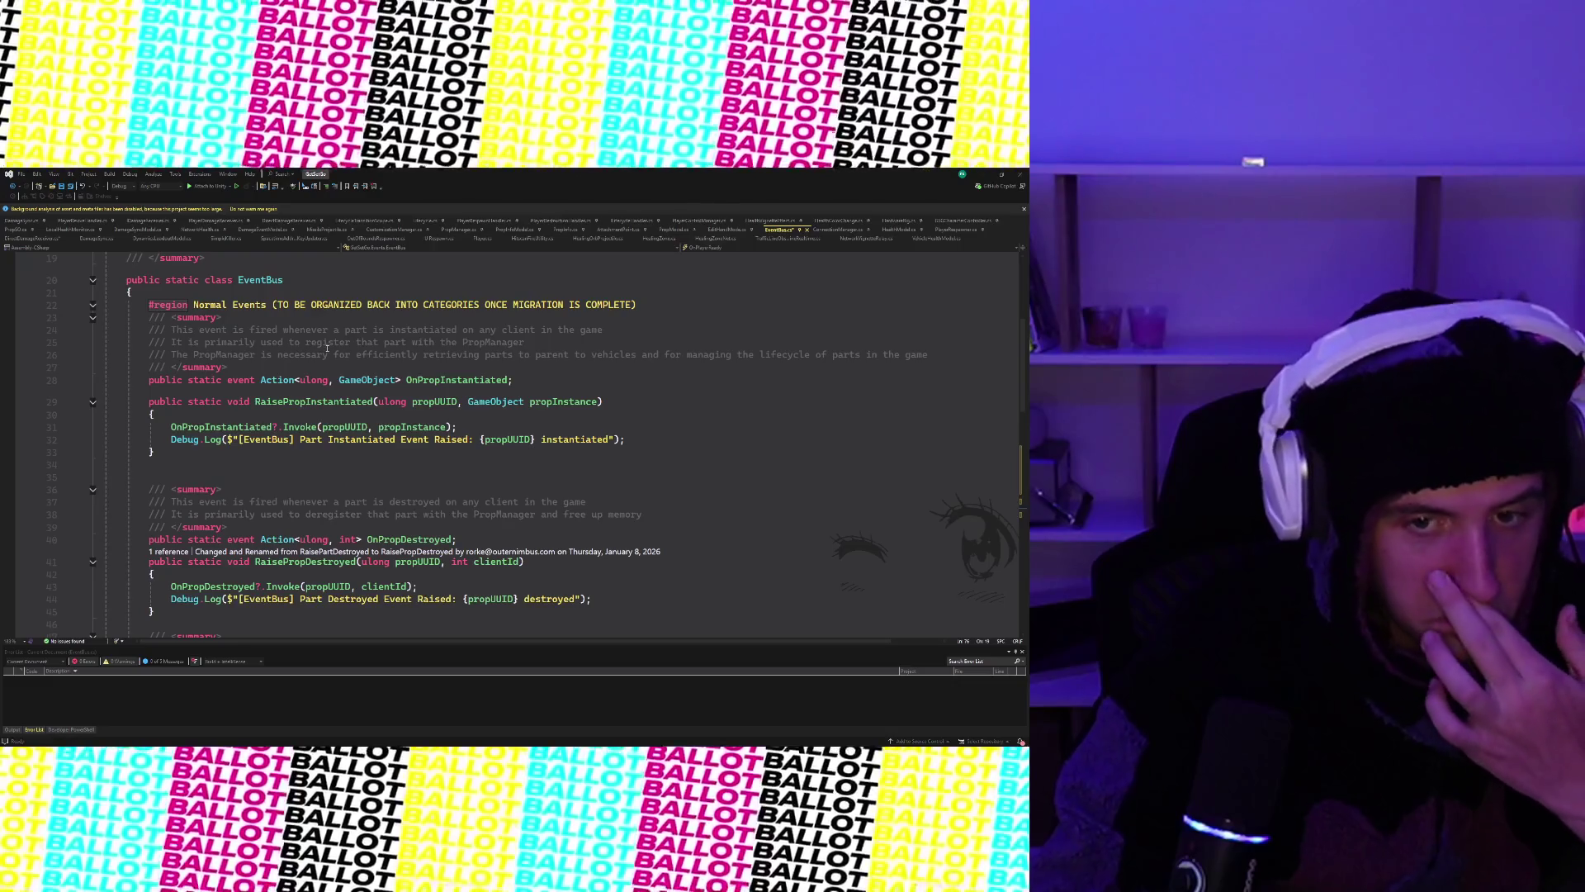
# - Delete the migration note from the Normal Events region header and start a comment above RaisePlayerJoined
pyautogui.click(295, 305)
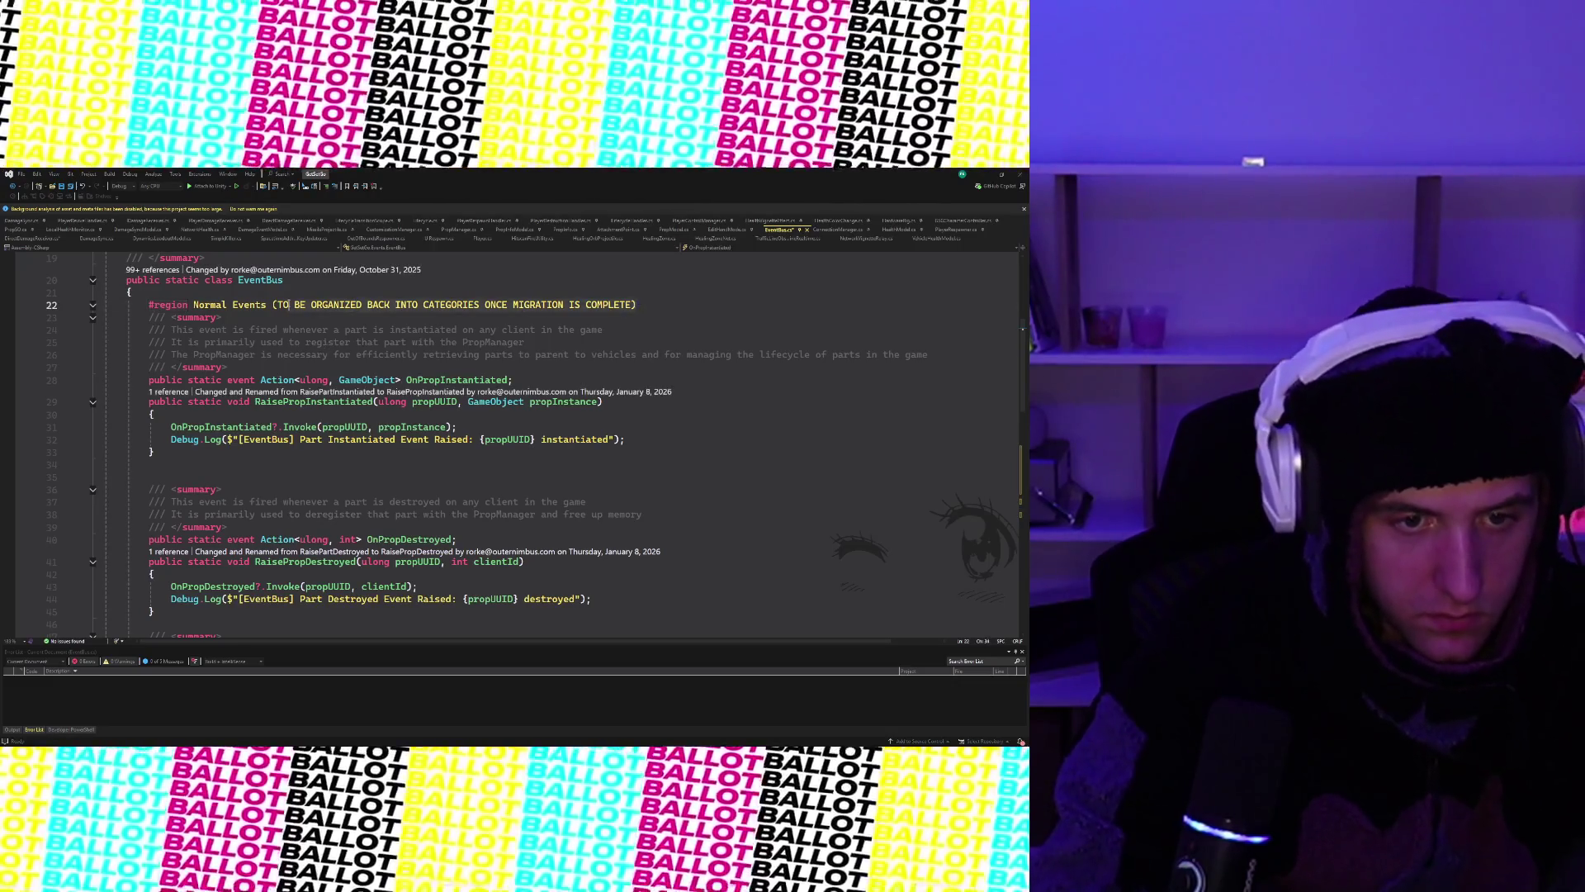
pyautogui.hotkey('shift', 'End')
pyautogui.press('Delete')
pyautogui.click(339, 380)
pyautogui.scroll(-4, 361, 406)
pyautogui.scroll(-4, 495, 433)
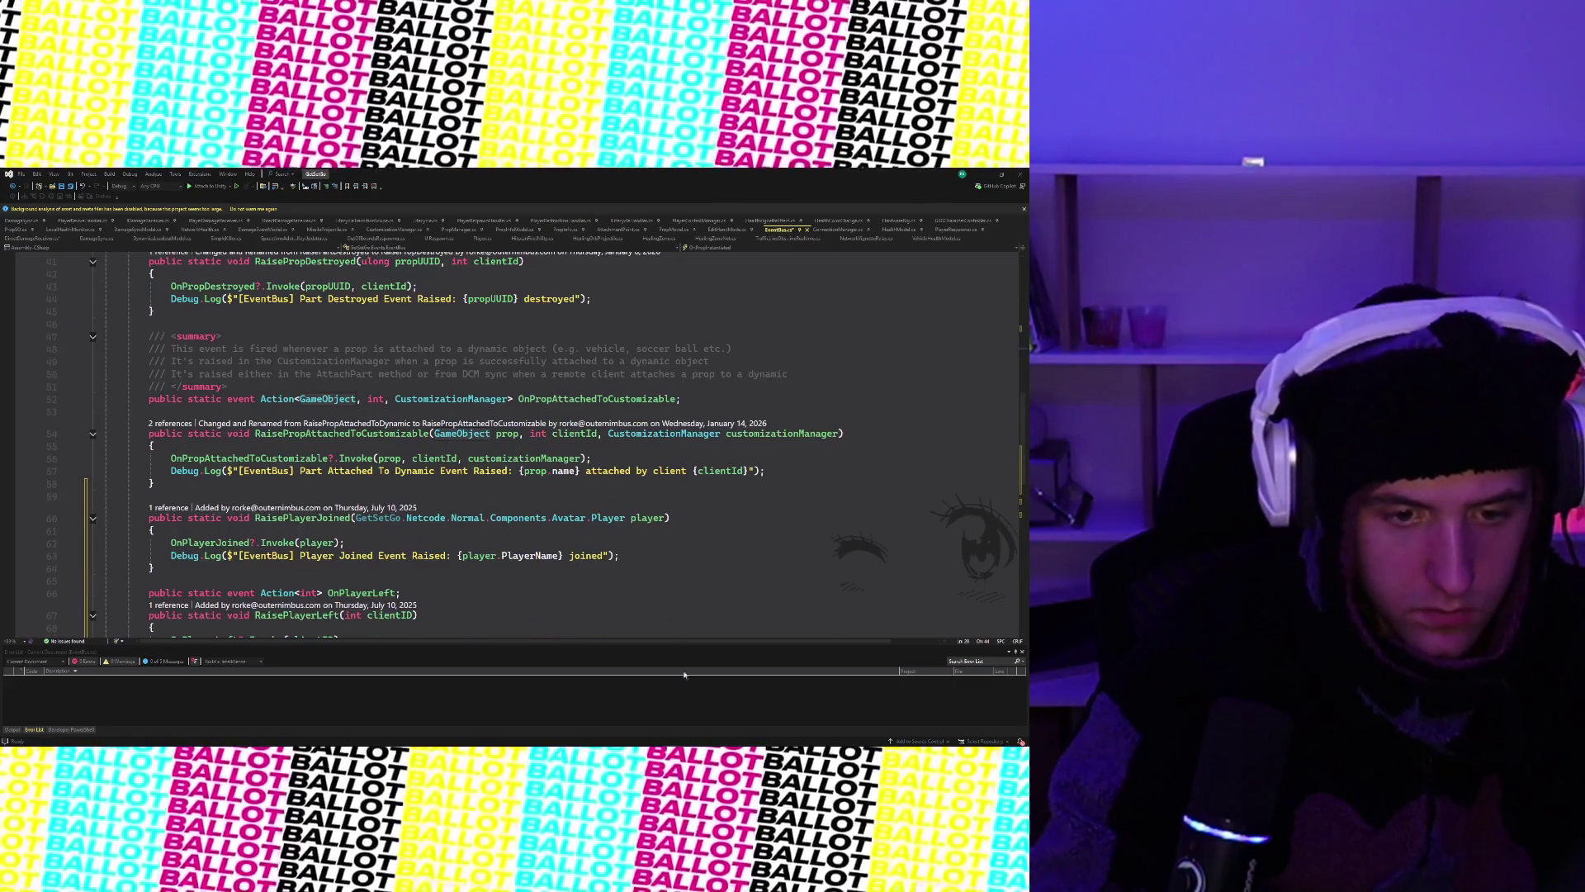
pyautogui.scroll(-1, 551, 466)
pyautogui.click(600, 577)
pyautogui.scroll(-3, 601, 578)
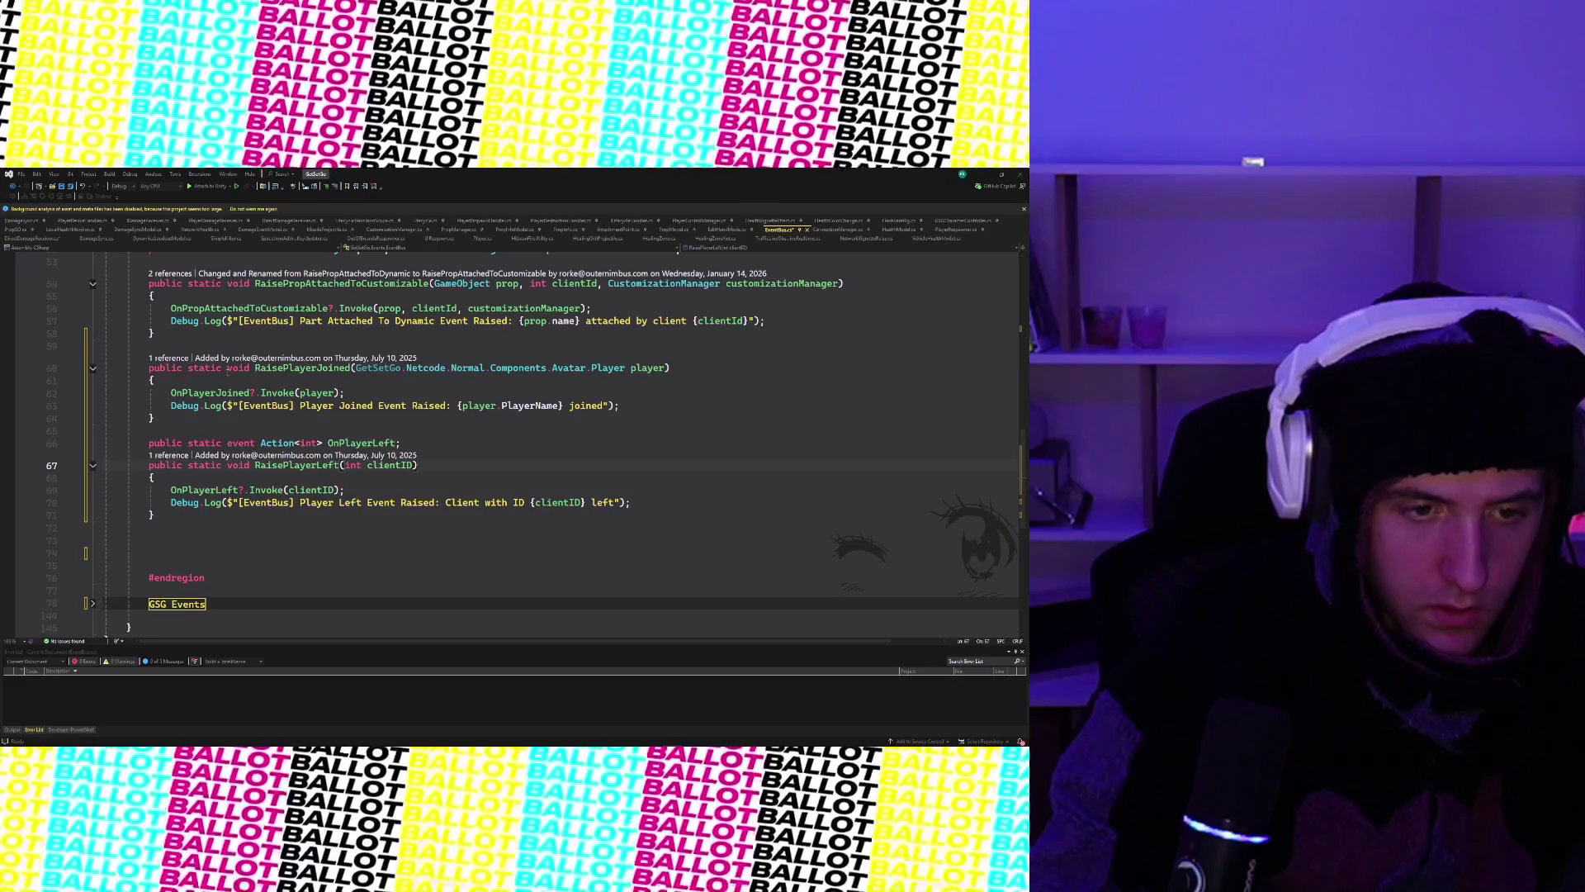
pyautogui.press('Return')
pyautogui.write('/// Raised when')
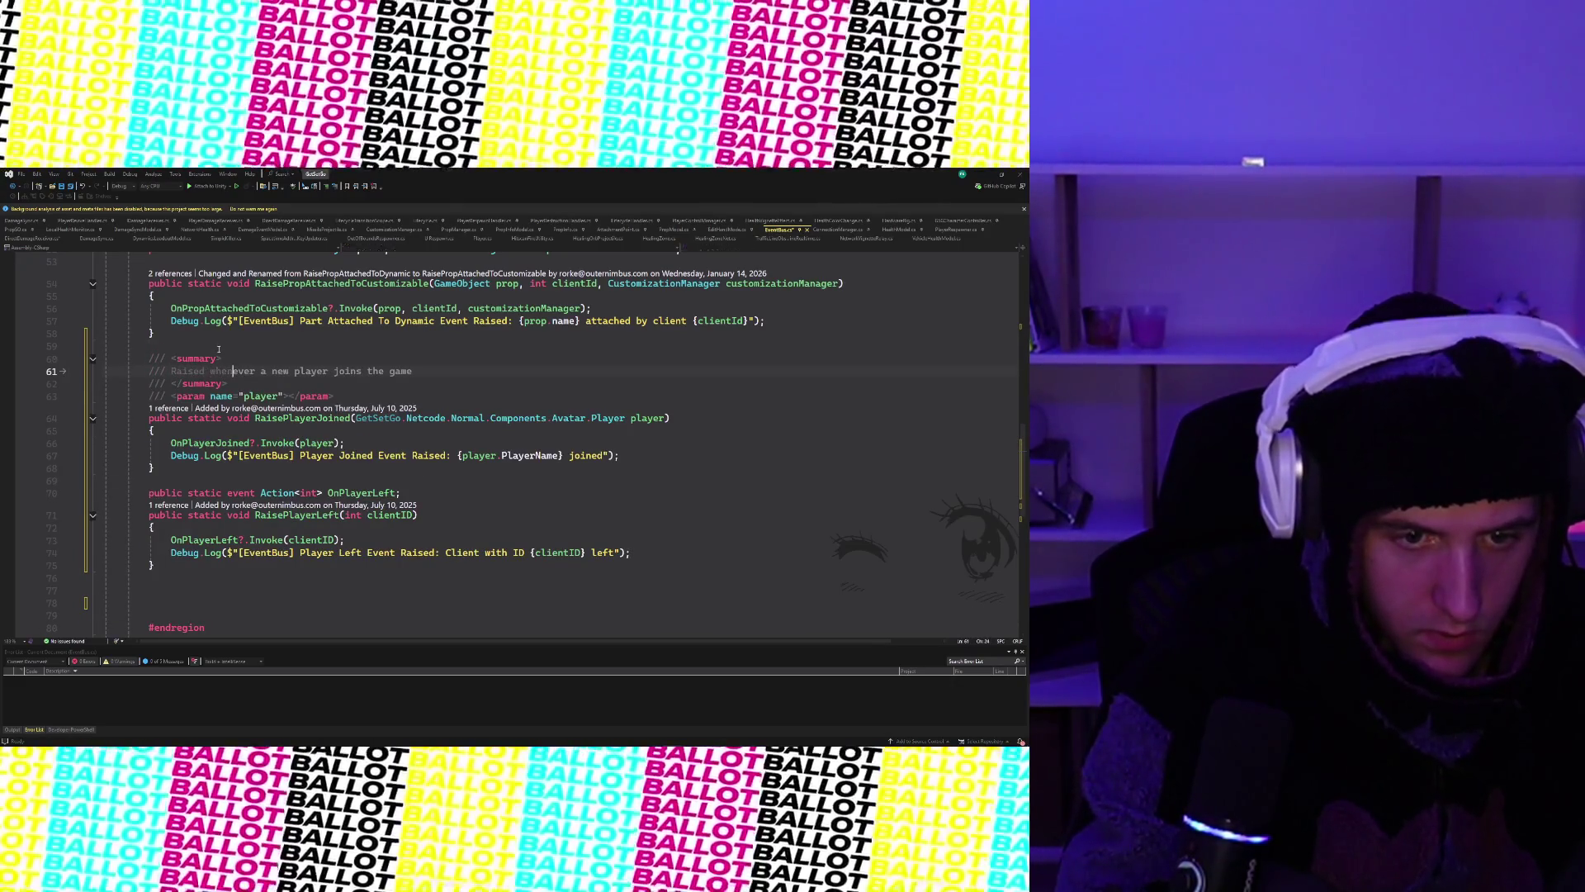
pyautogui.write(' player joins a lobby b')
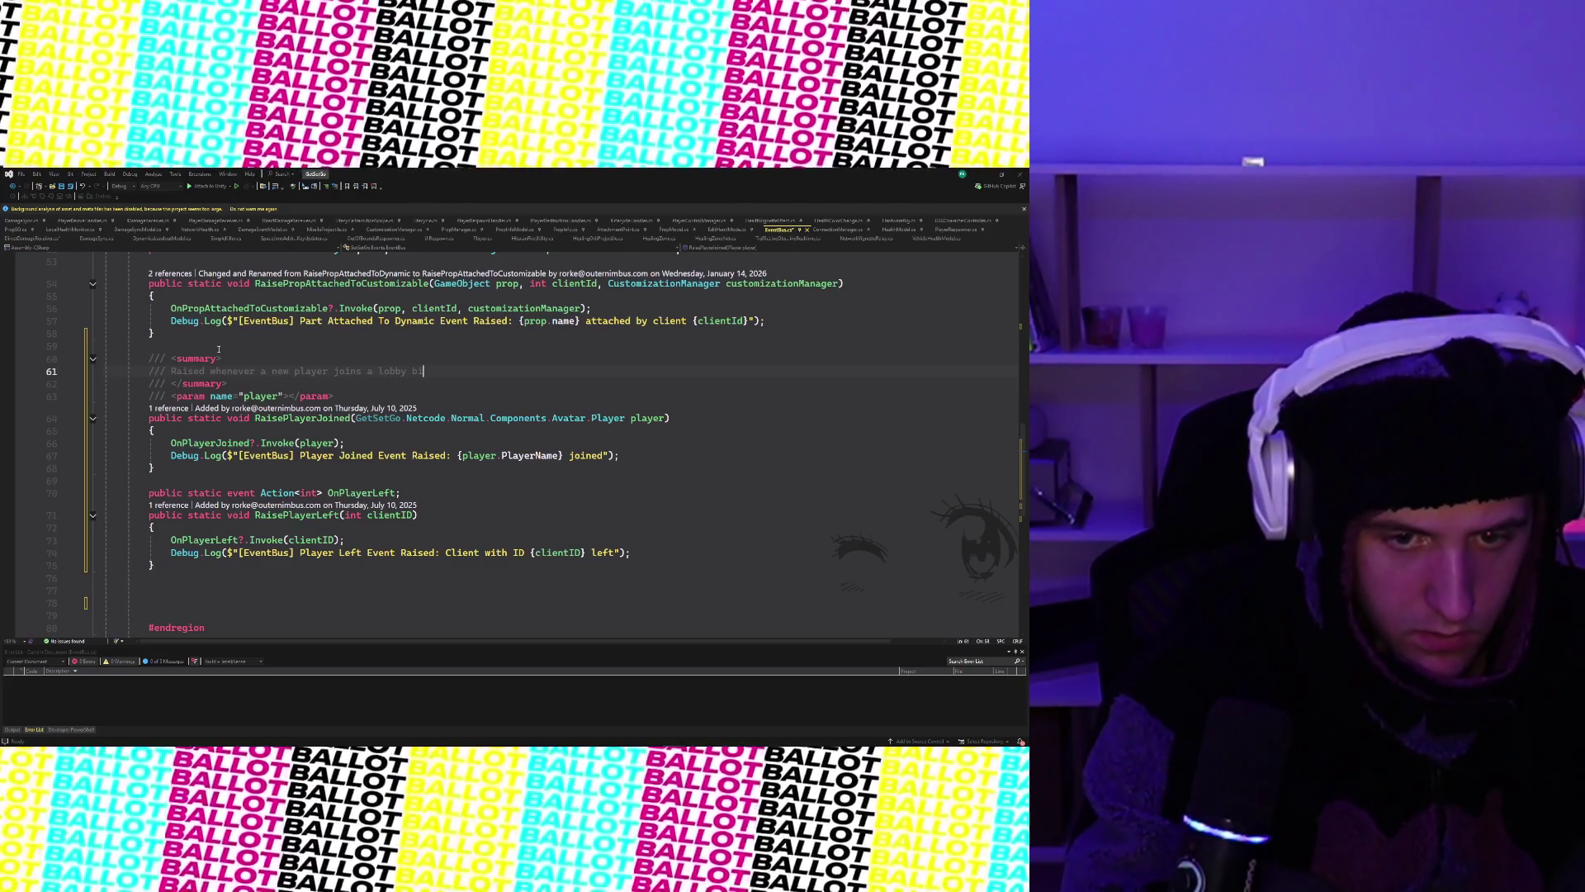
# - Write XML summary comments on the player-joined and player-left events, accepting the IntelliCode ending
pyautogui.press('BackSpace')
pyautogui.write('y')
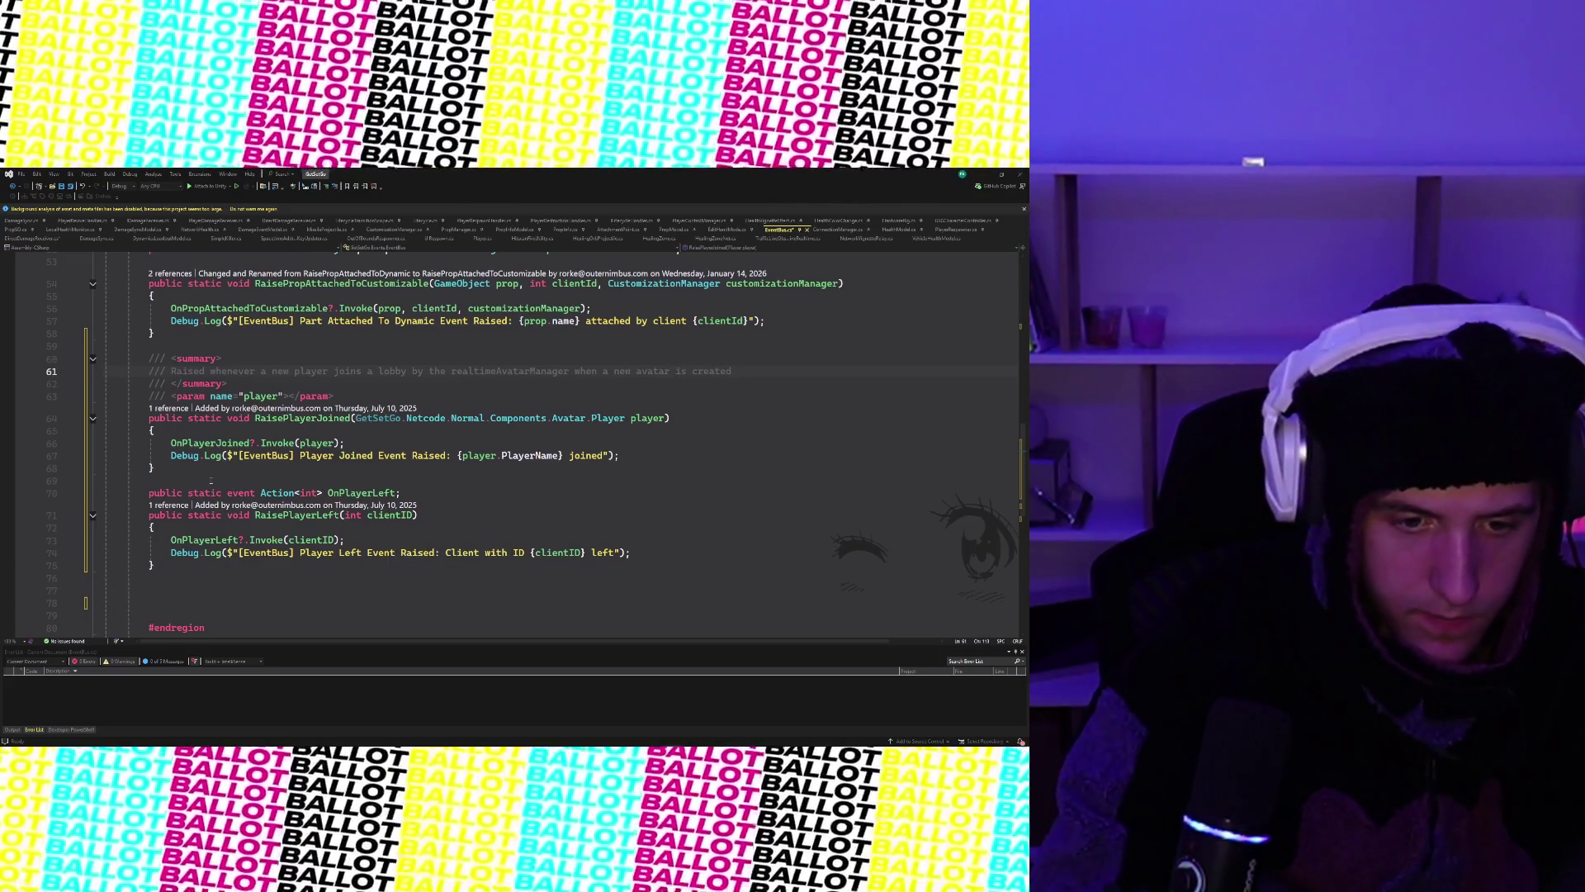
pyautogui.press('Return')
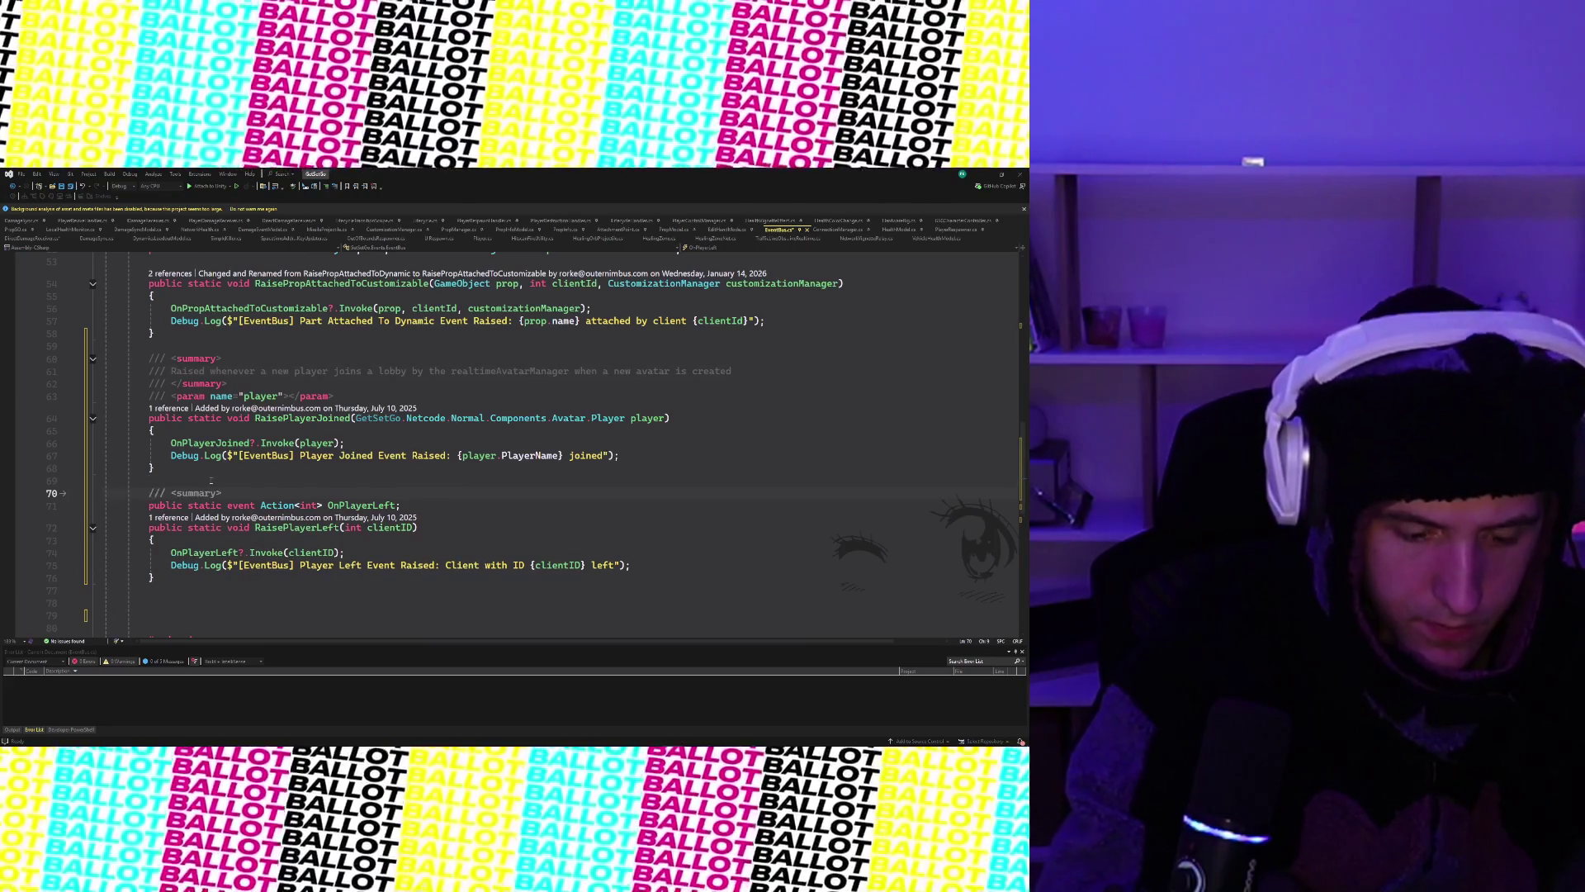
pyautogui.write('/// Raised whenever a player leaves the lobby')
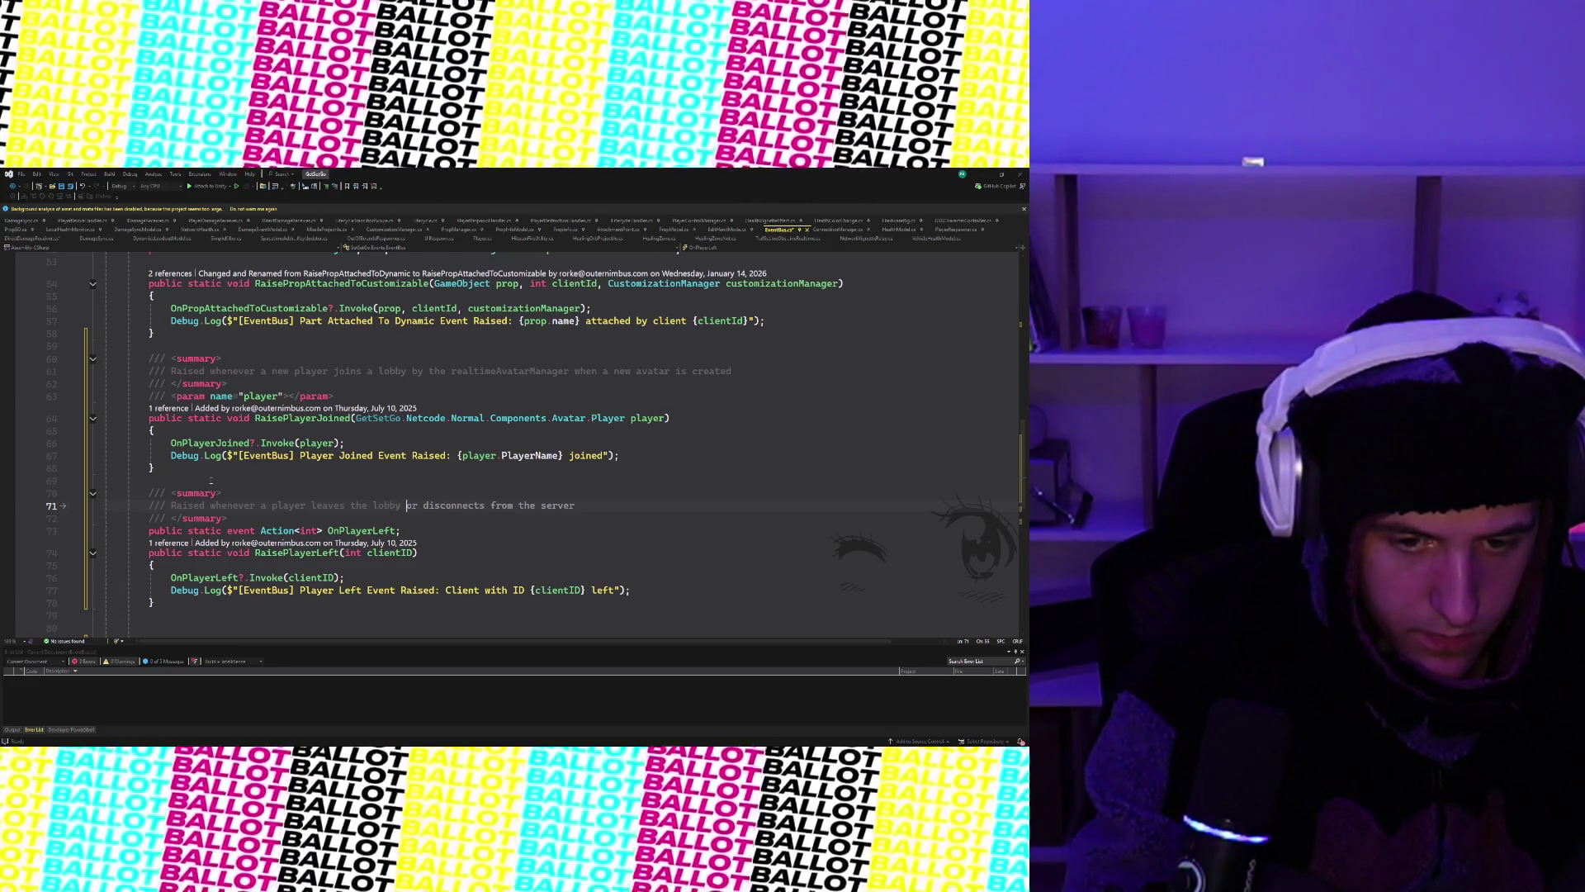
pyautogui.press('Tab')
pyautogui.click(211, 481)
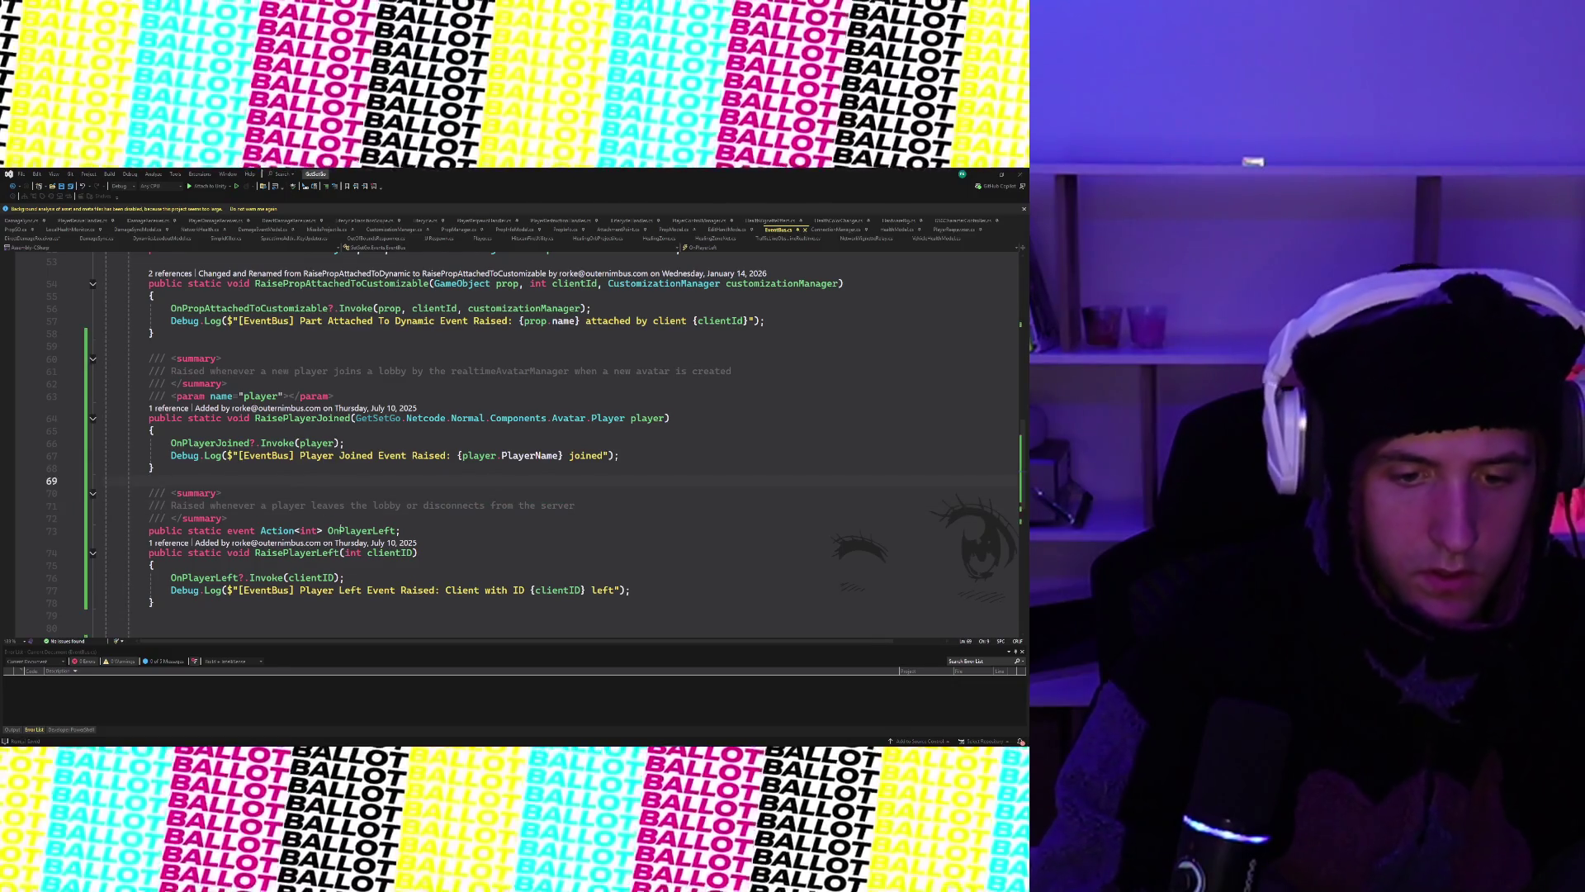
pyautogui.scroll(2, 335, 527)
# - View the CodeLens callers of RaisePlayerJoined and RaisePlayerLeft, then start a code search
pyautogui.click(187, 493)
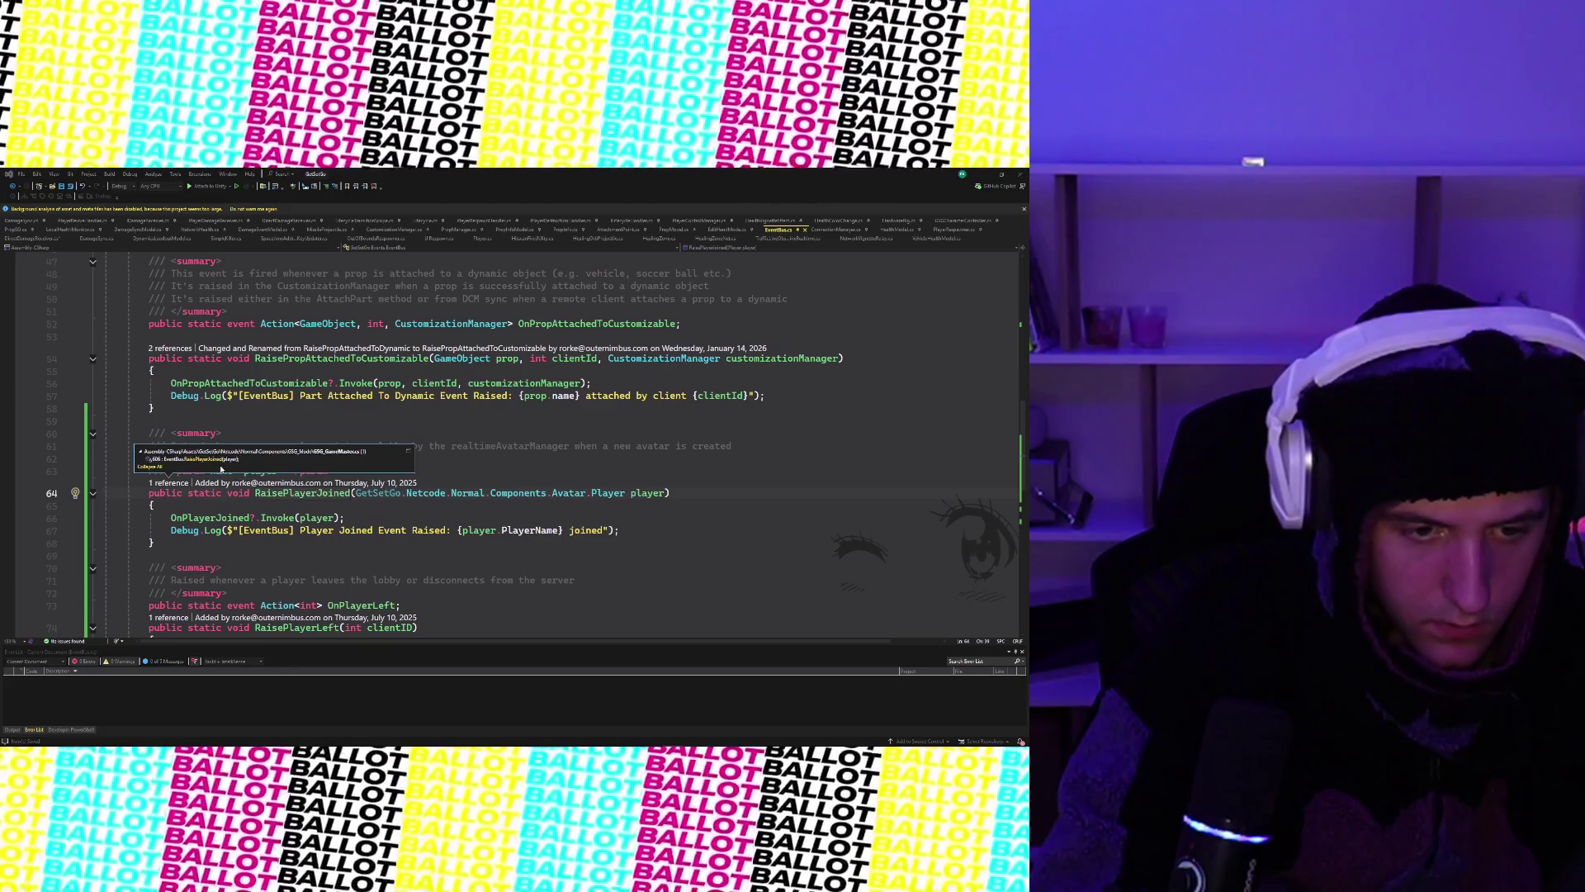
pyautogui.moveTo(224, 455)
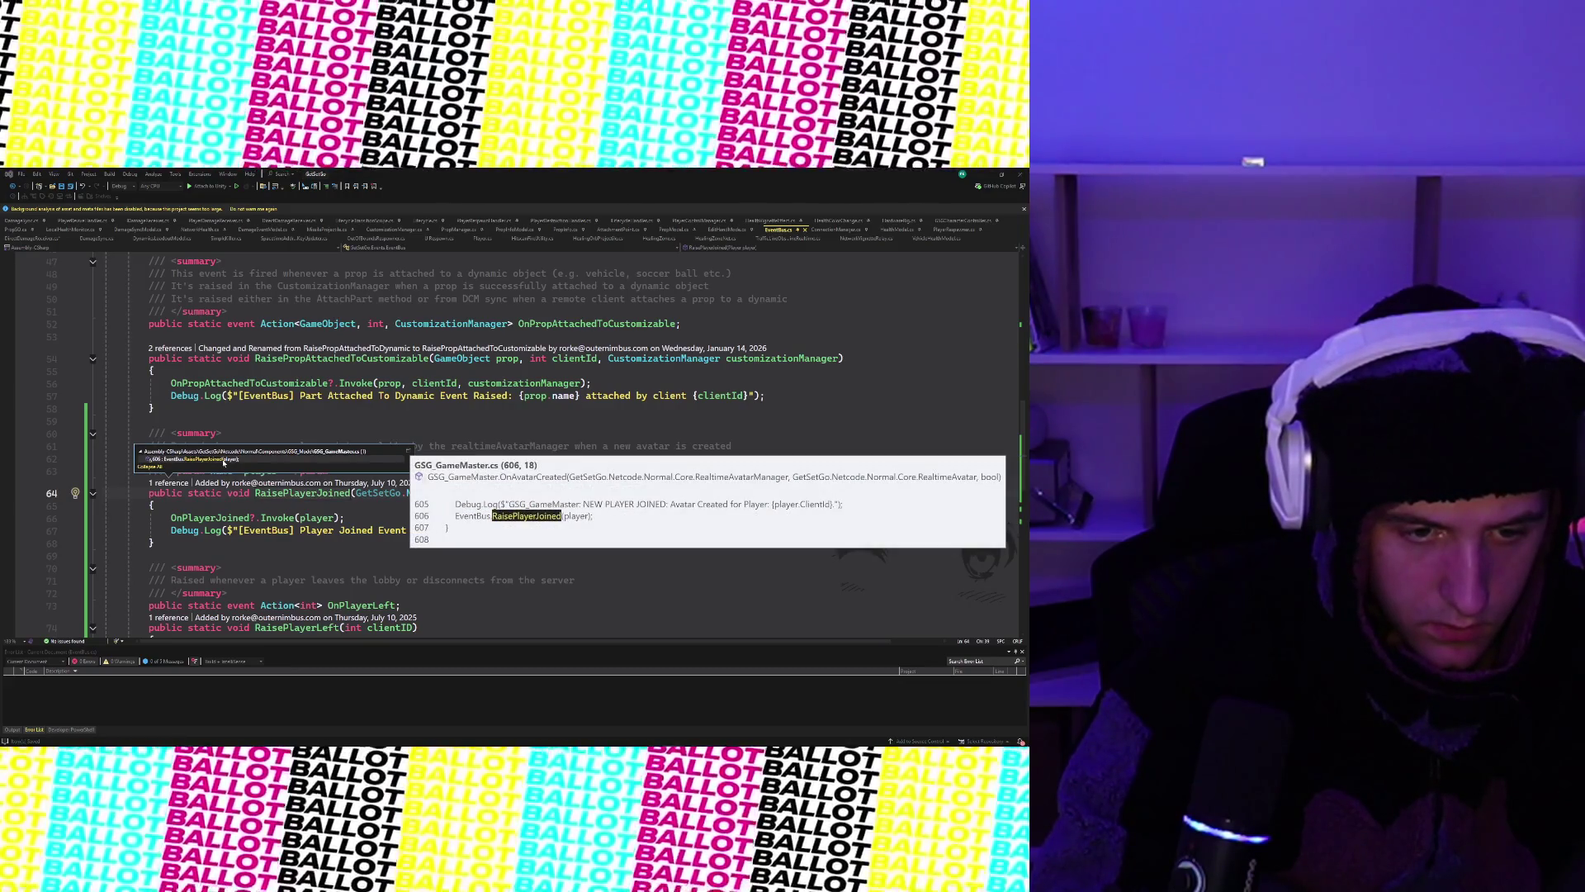
pyautogui.scroll(-3, 232, 566)
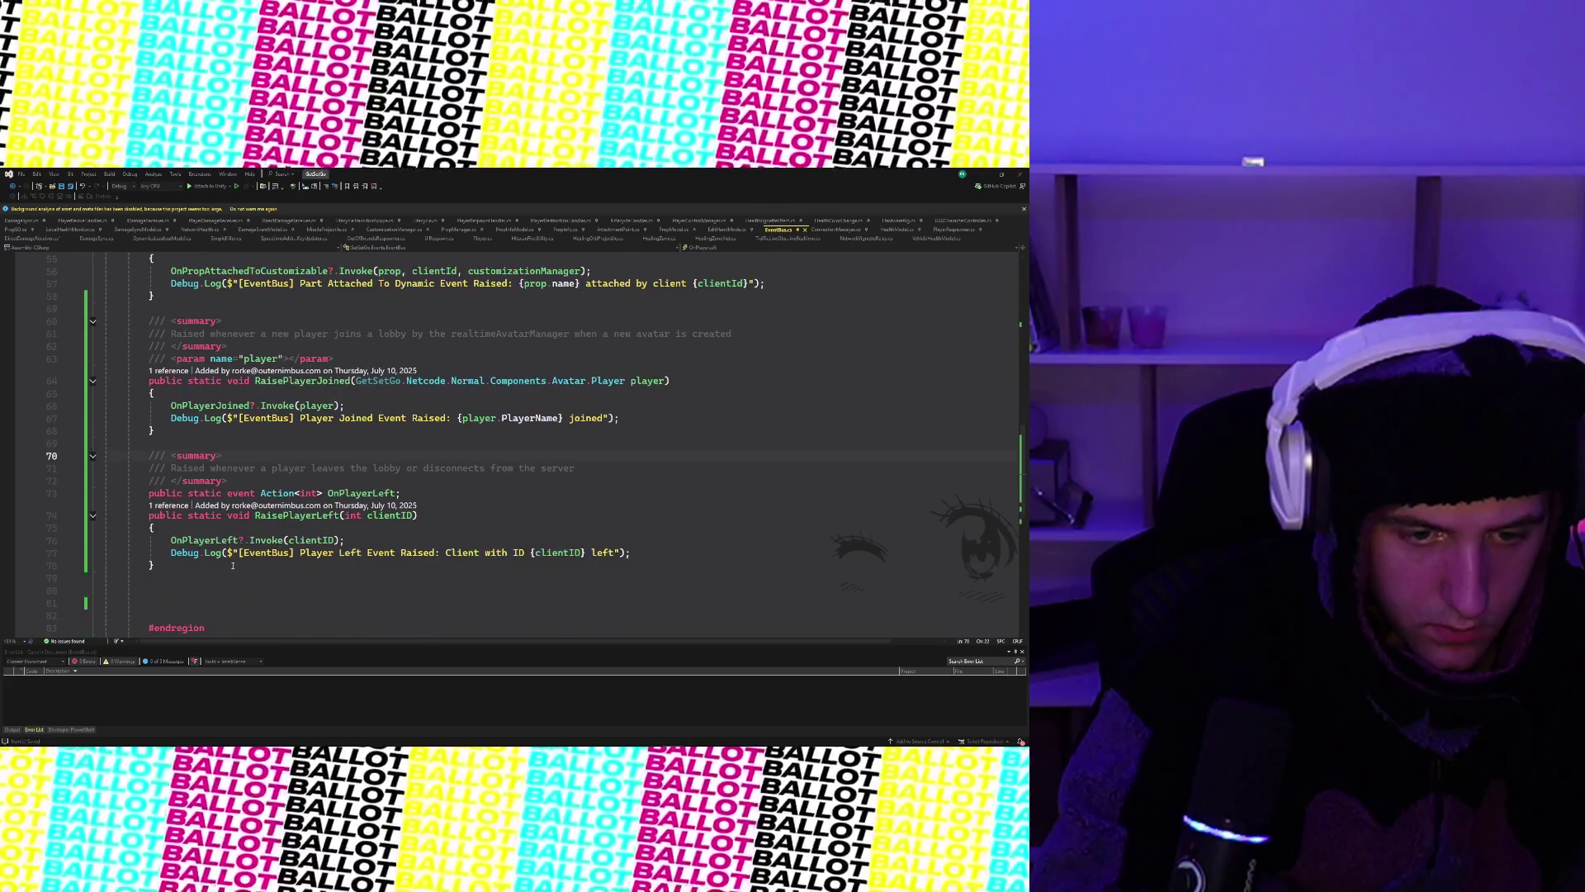
pyautogui.click(155, 505)
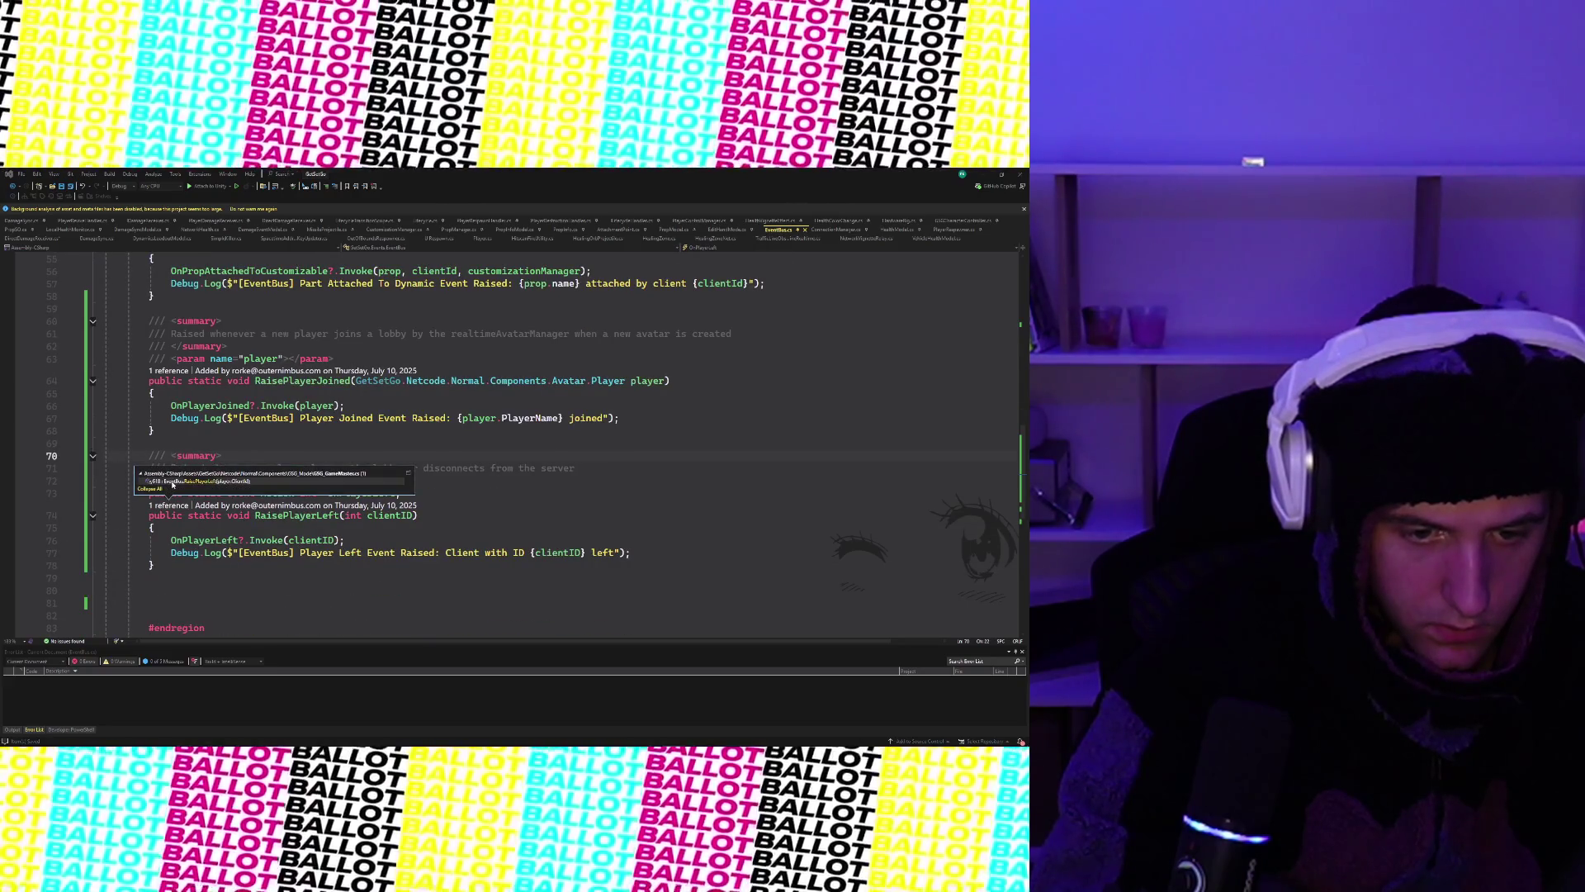
pyautogui.click(264, 443)
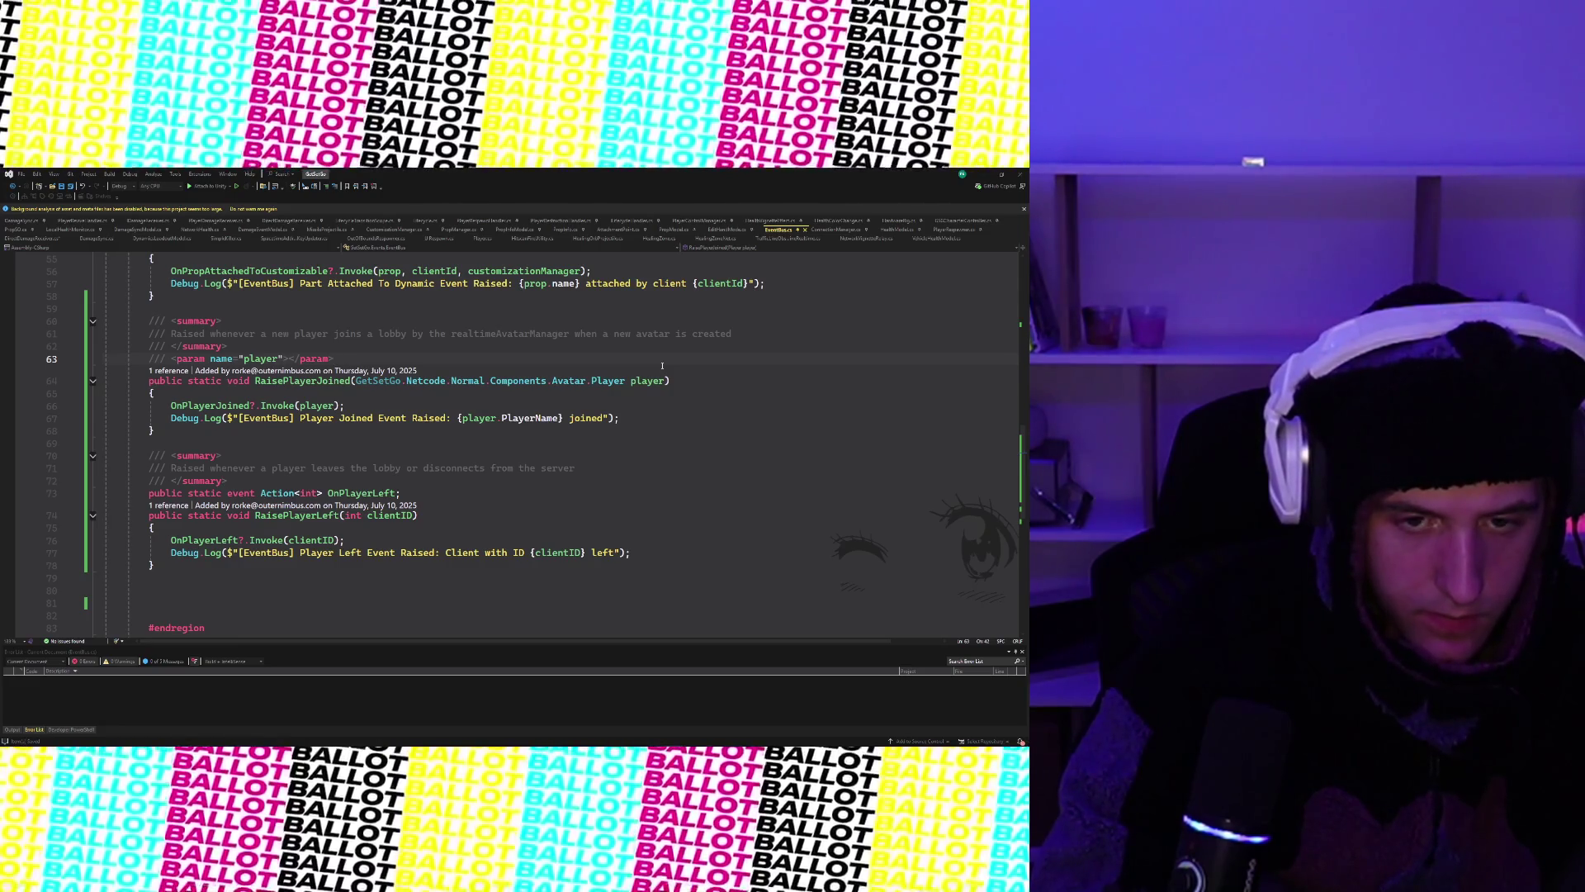
pyautogui.hotkey('ctrl', 't')
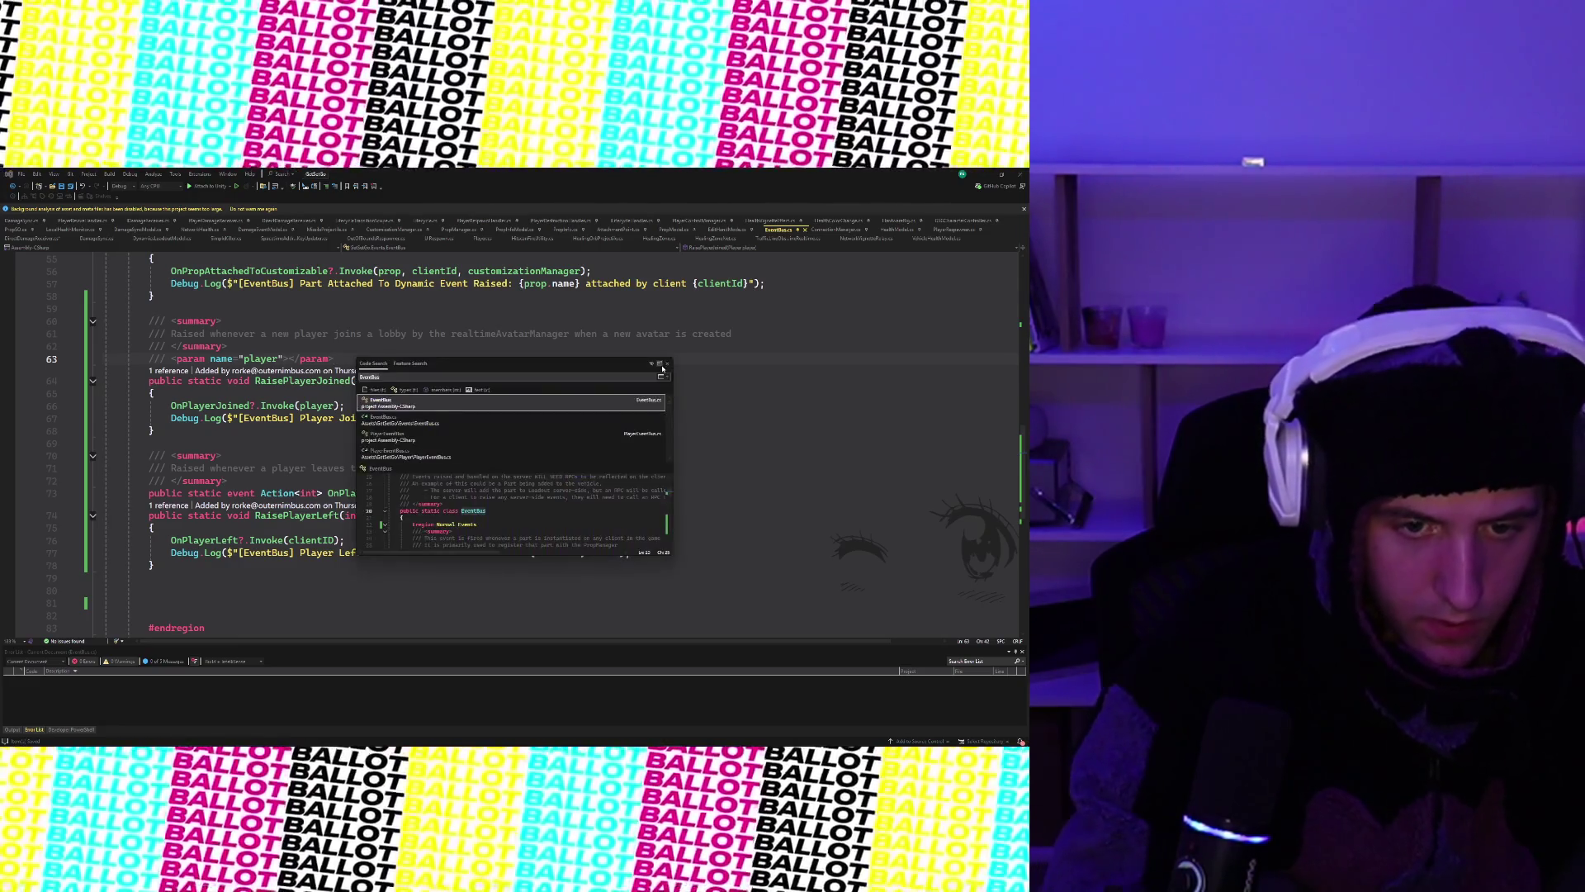
pyautogui.write('reach')
# - Search 'realtimeav' and open RealtimeAvatarManager.cs
pyautogui.press('BackSpace')
pyautogui.press('BackSpace')
pyautogui.write('ltimeavata')
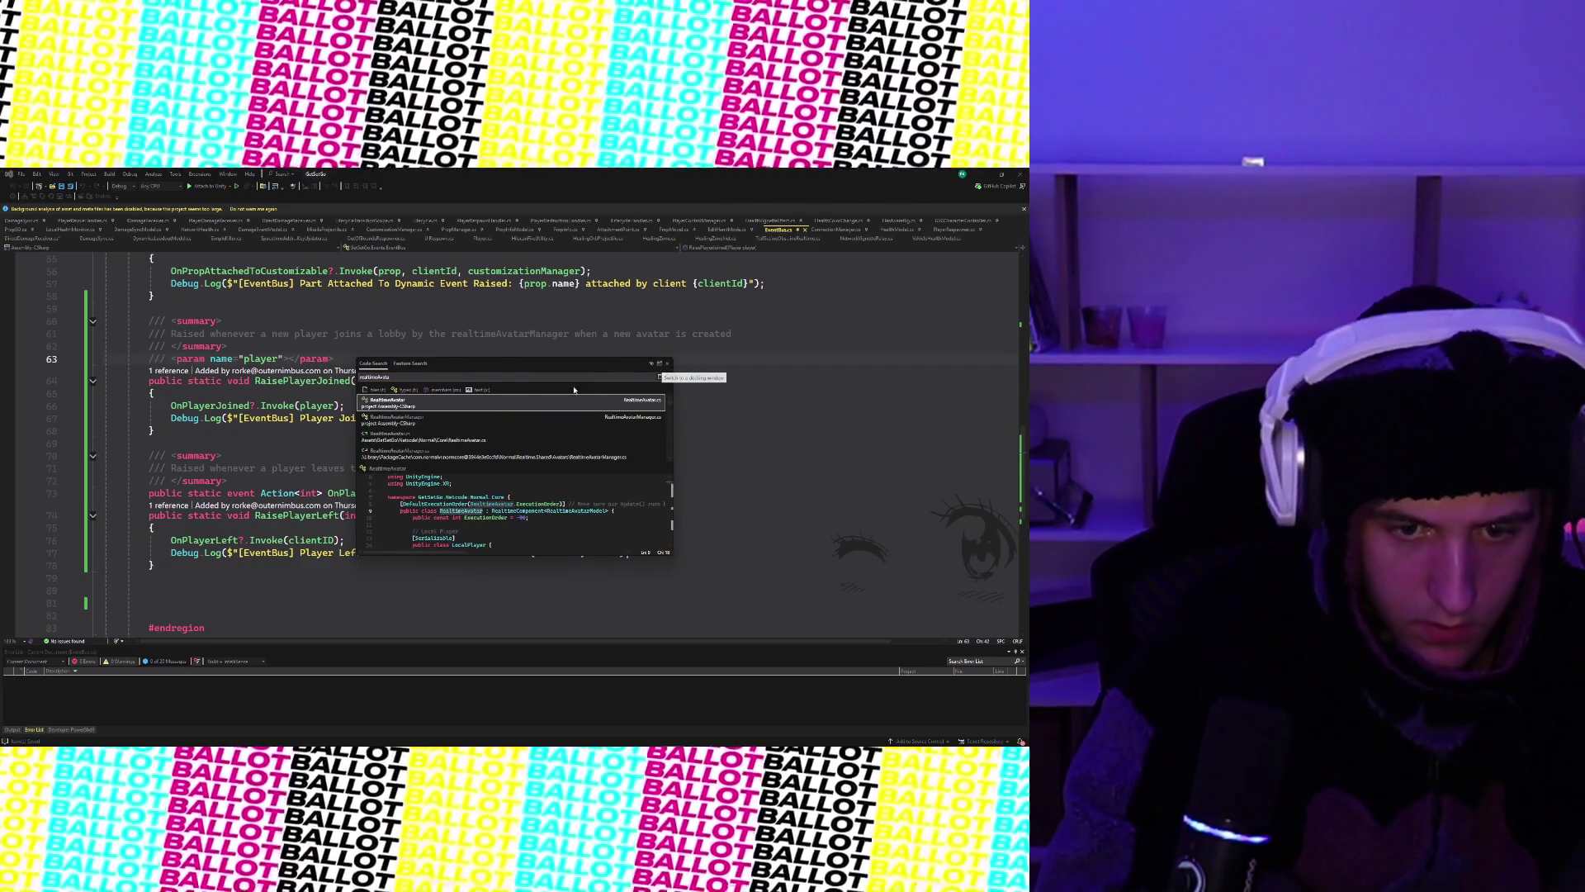
pyautogui.press('Down')
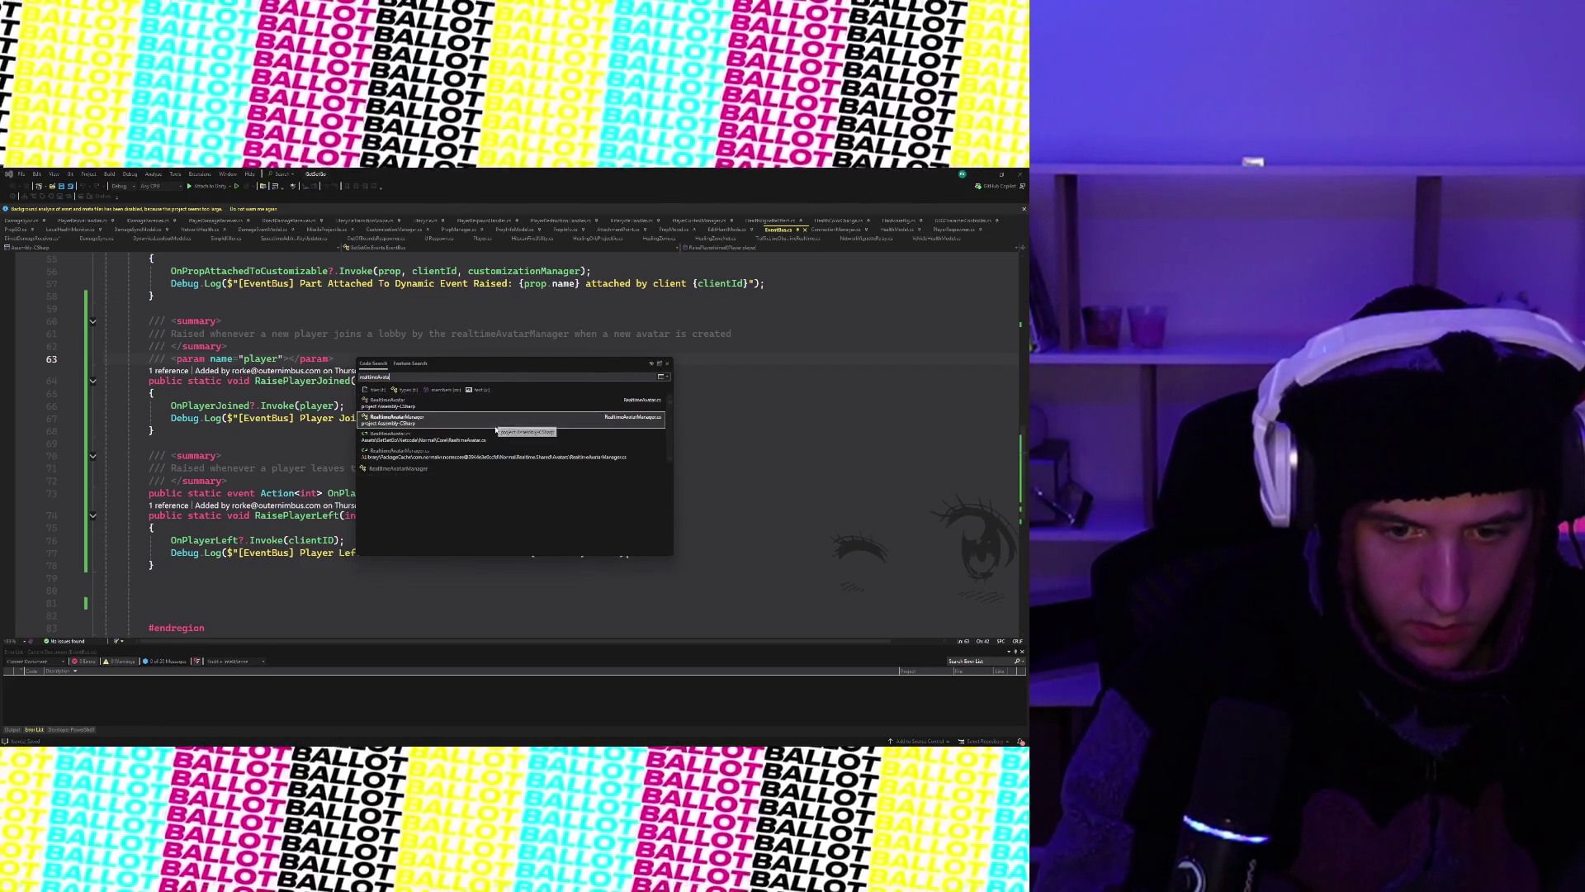
pyautogui.press('Return')
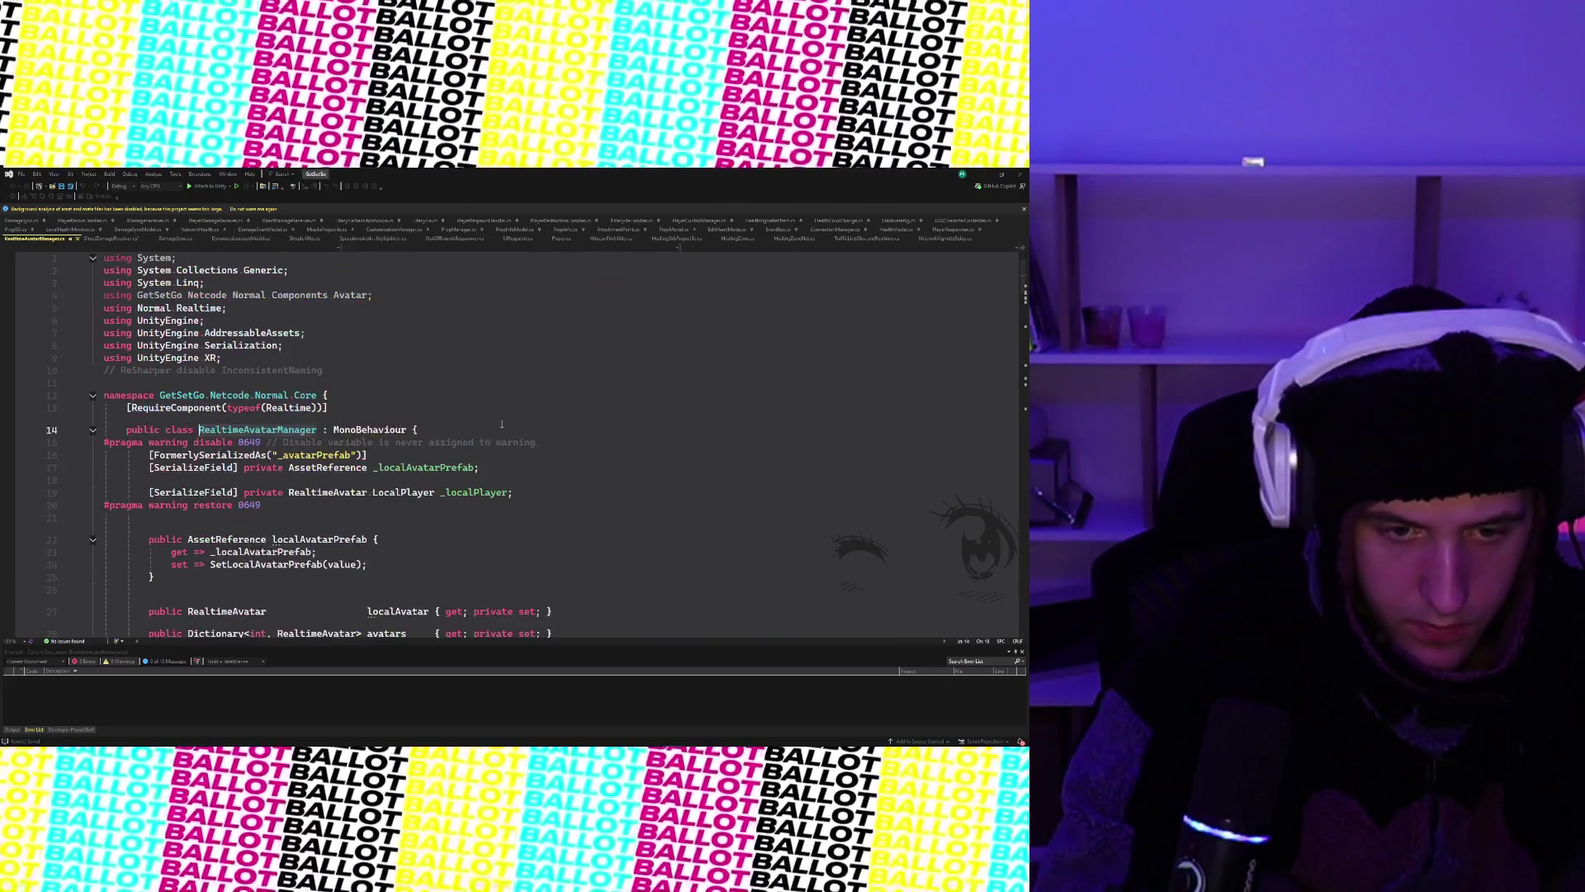
pyautogui.scroll(-6, 502, 426)
pyautogui.scroll(1, 502, 427)
# - Select the avatarCreated event and start an in-file find for it
pyautogui.click(384, 445)
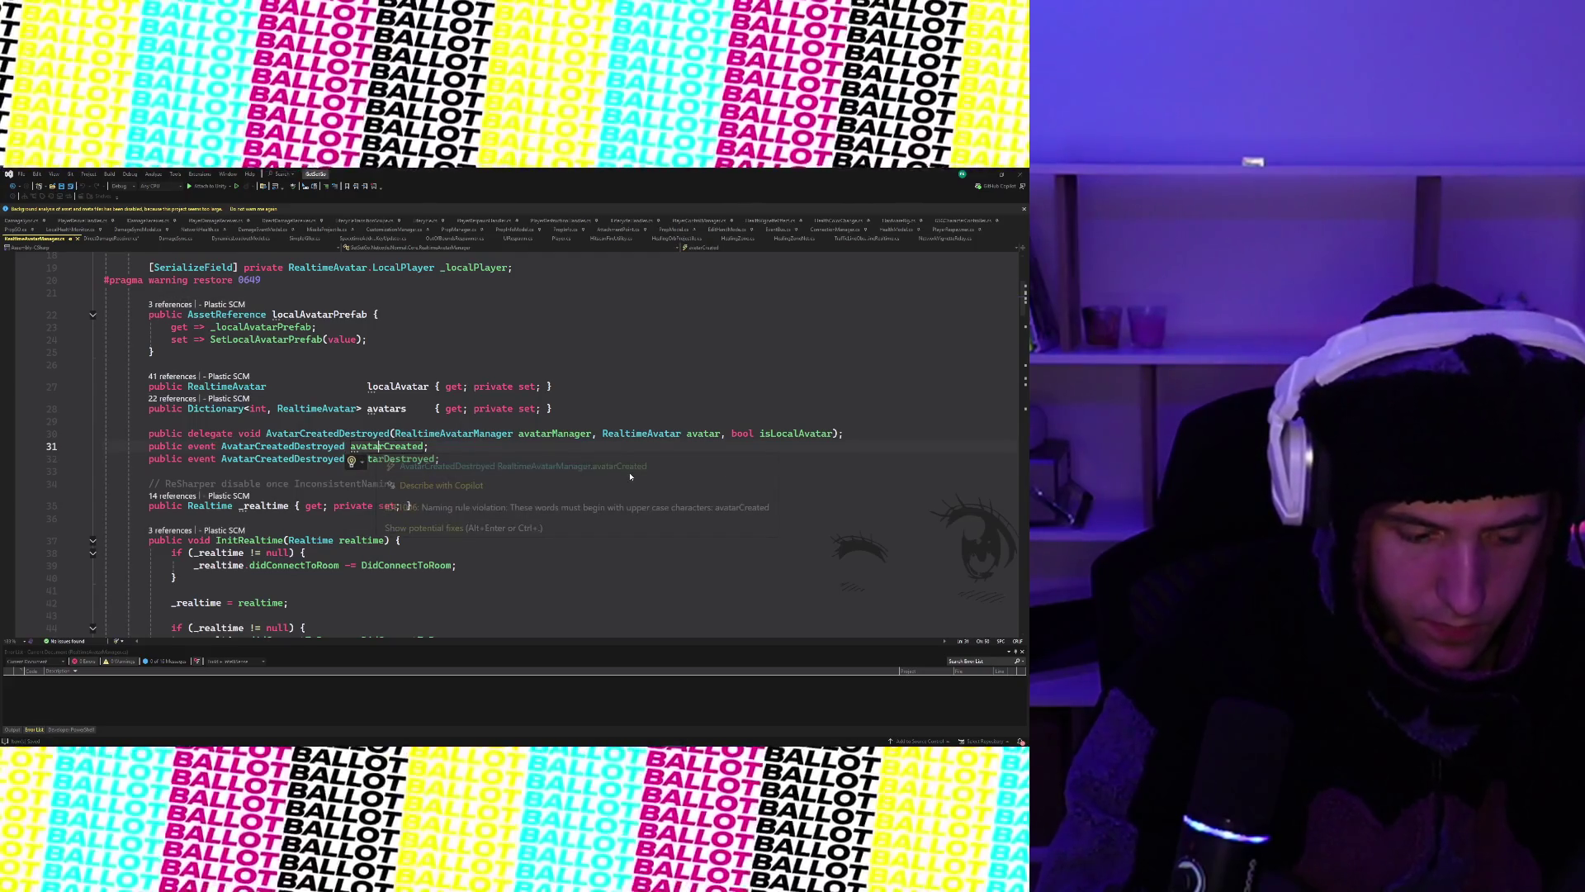
pyautogui.hotkey('ctrl', 't')
pyautogui.write('avatarCreat')
pyautogui.press('Escape')
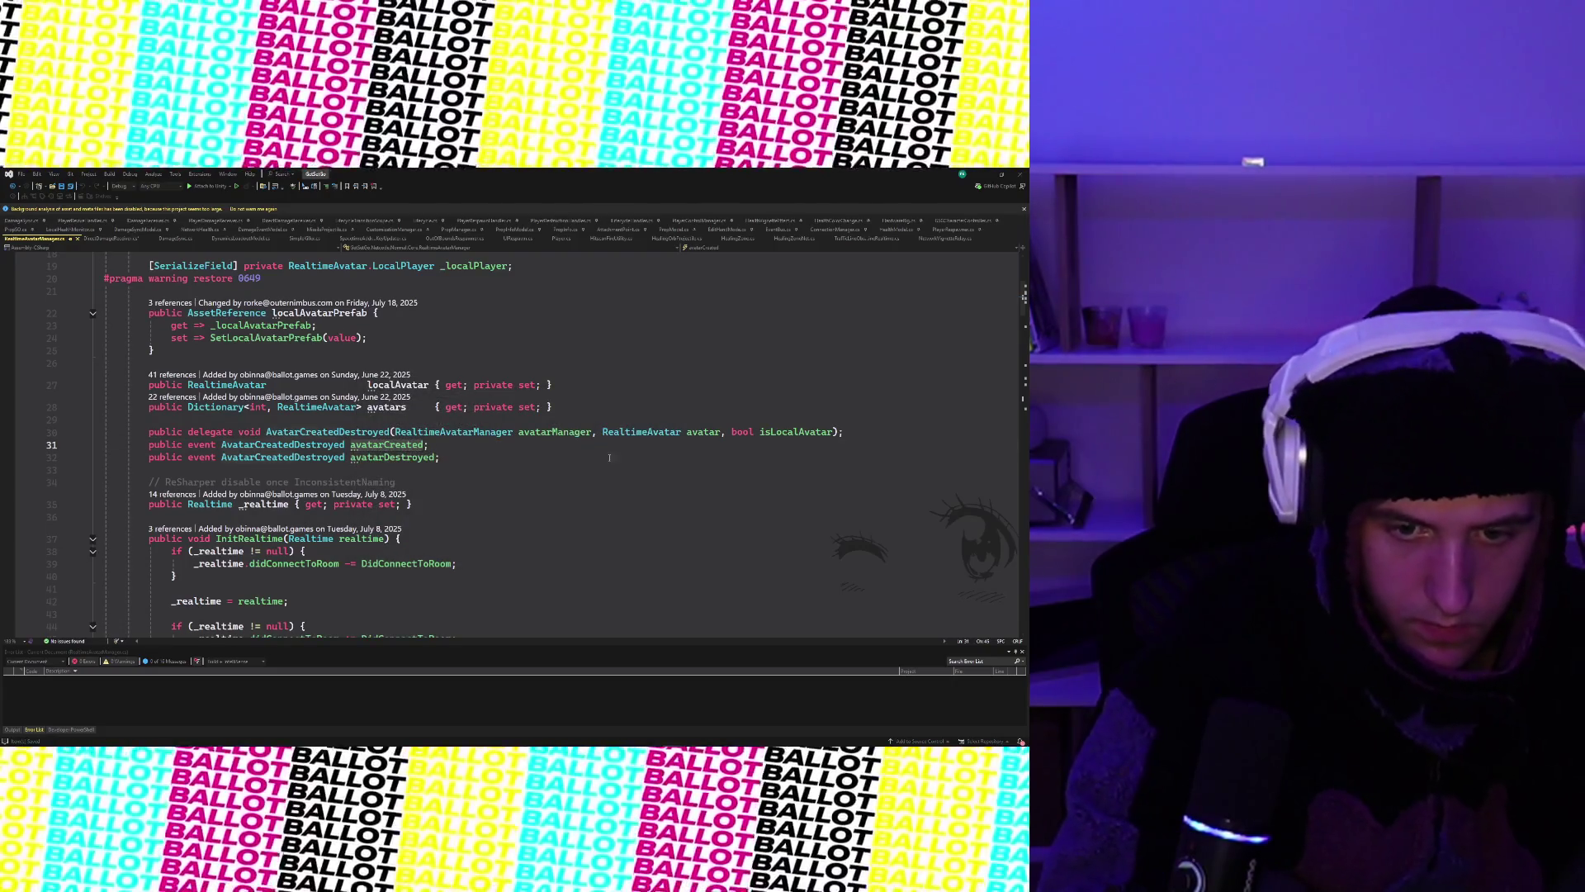
pyautogui.hotkey('ctrl', 'f')
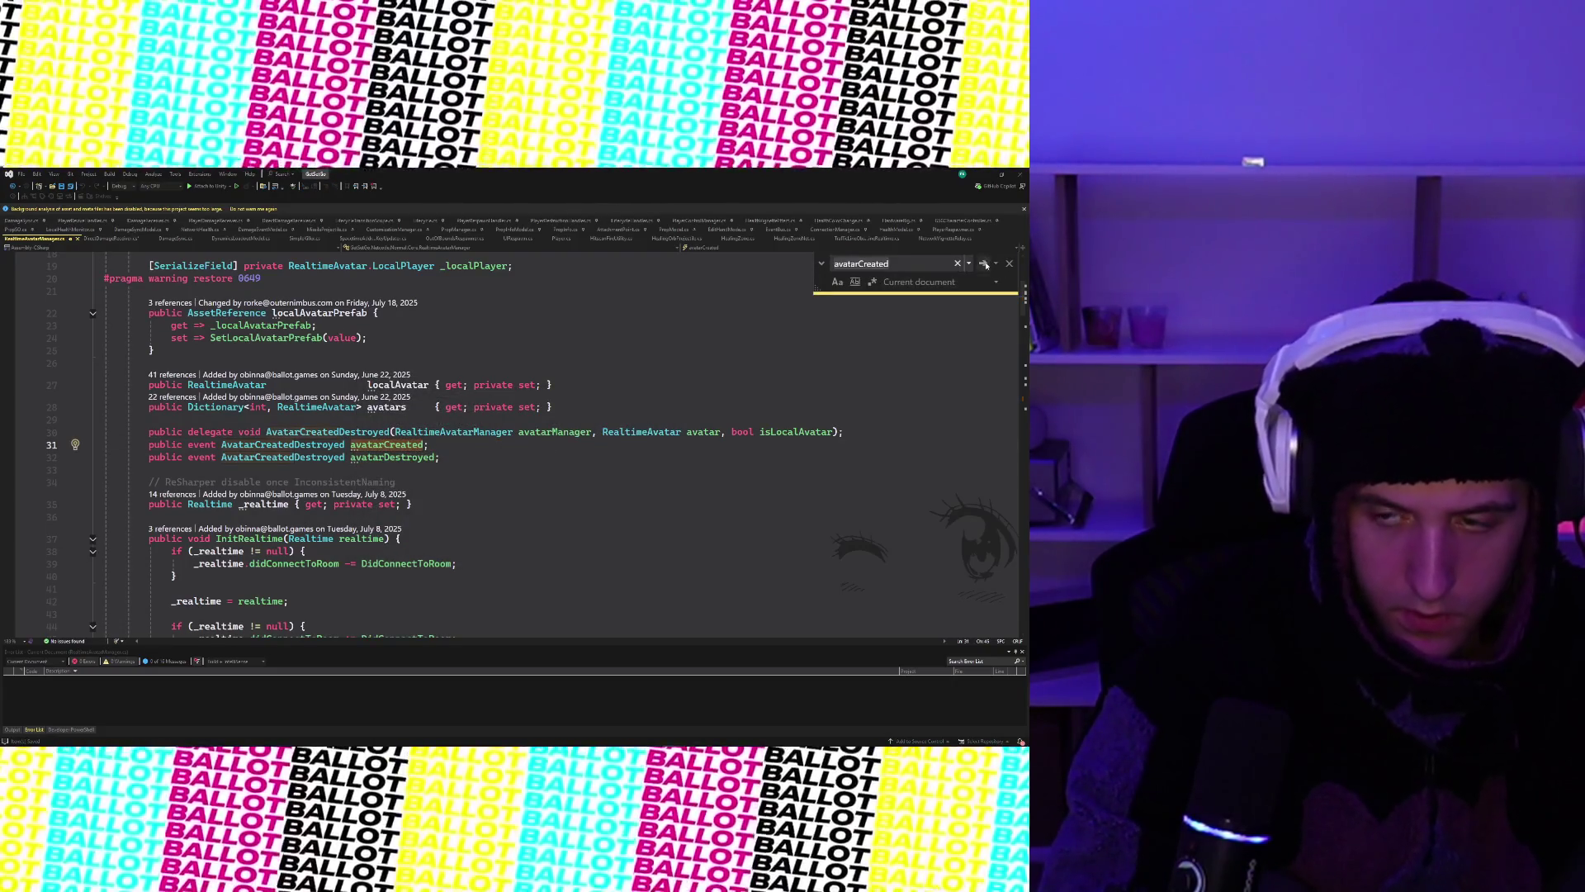
pyautogui.click(983, 264)
pyautogui.click(984, 264)
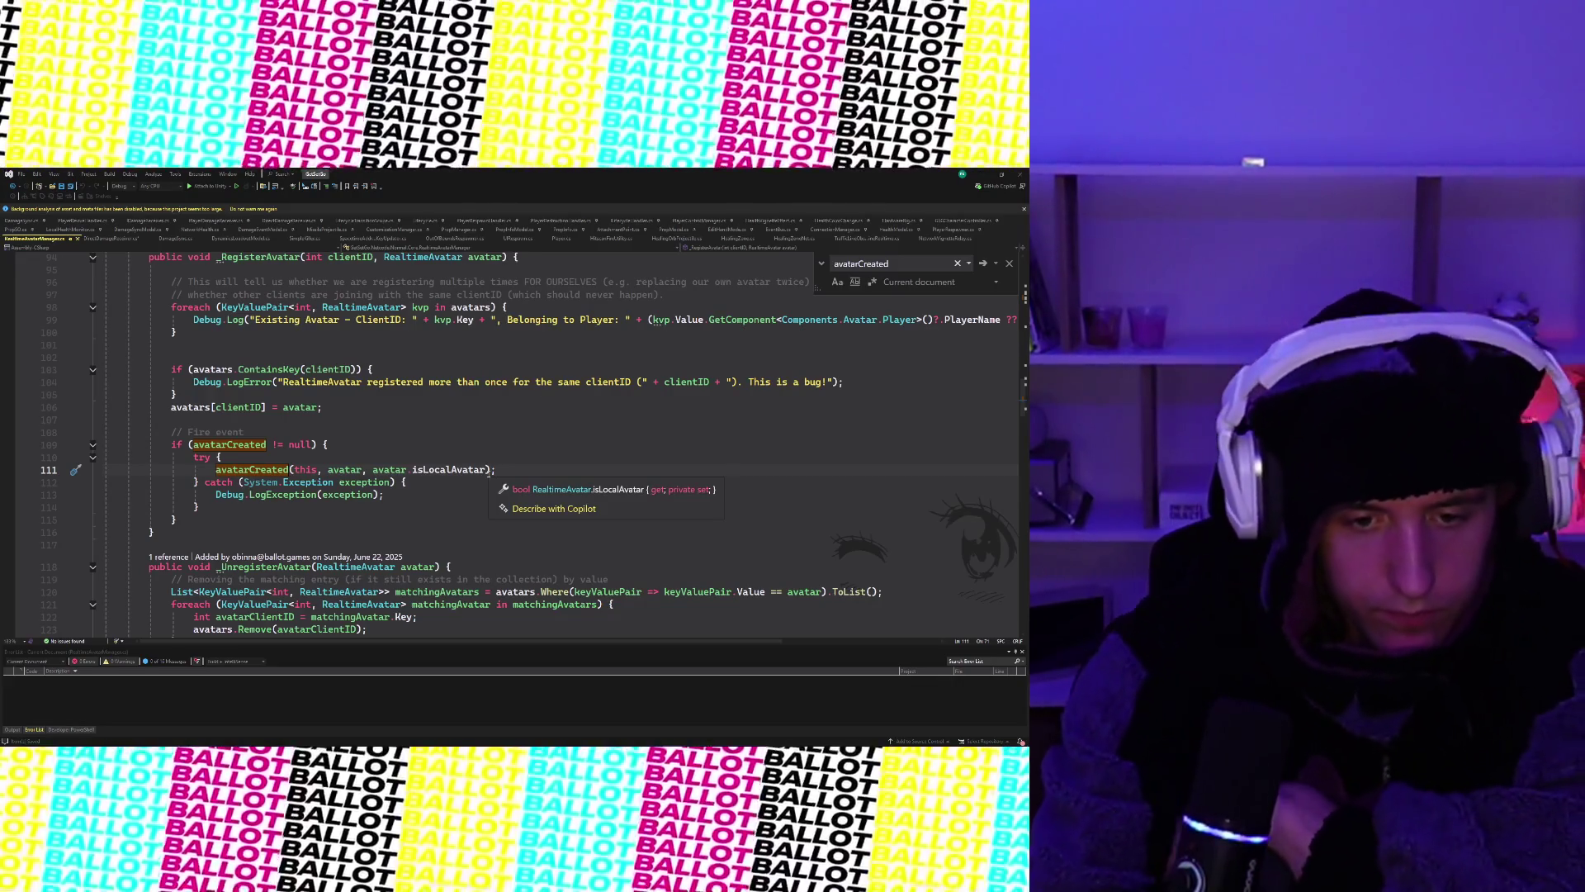
pyautogui.scroll(-3, 498, 501)
pyautogui.scroll(-1, 500, 502)
pyautogui.scroll(-1, 499, 501)
pyautogui.scroll(4, 502, 500)
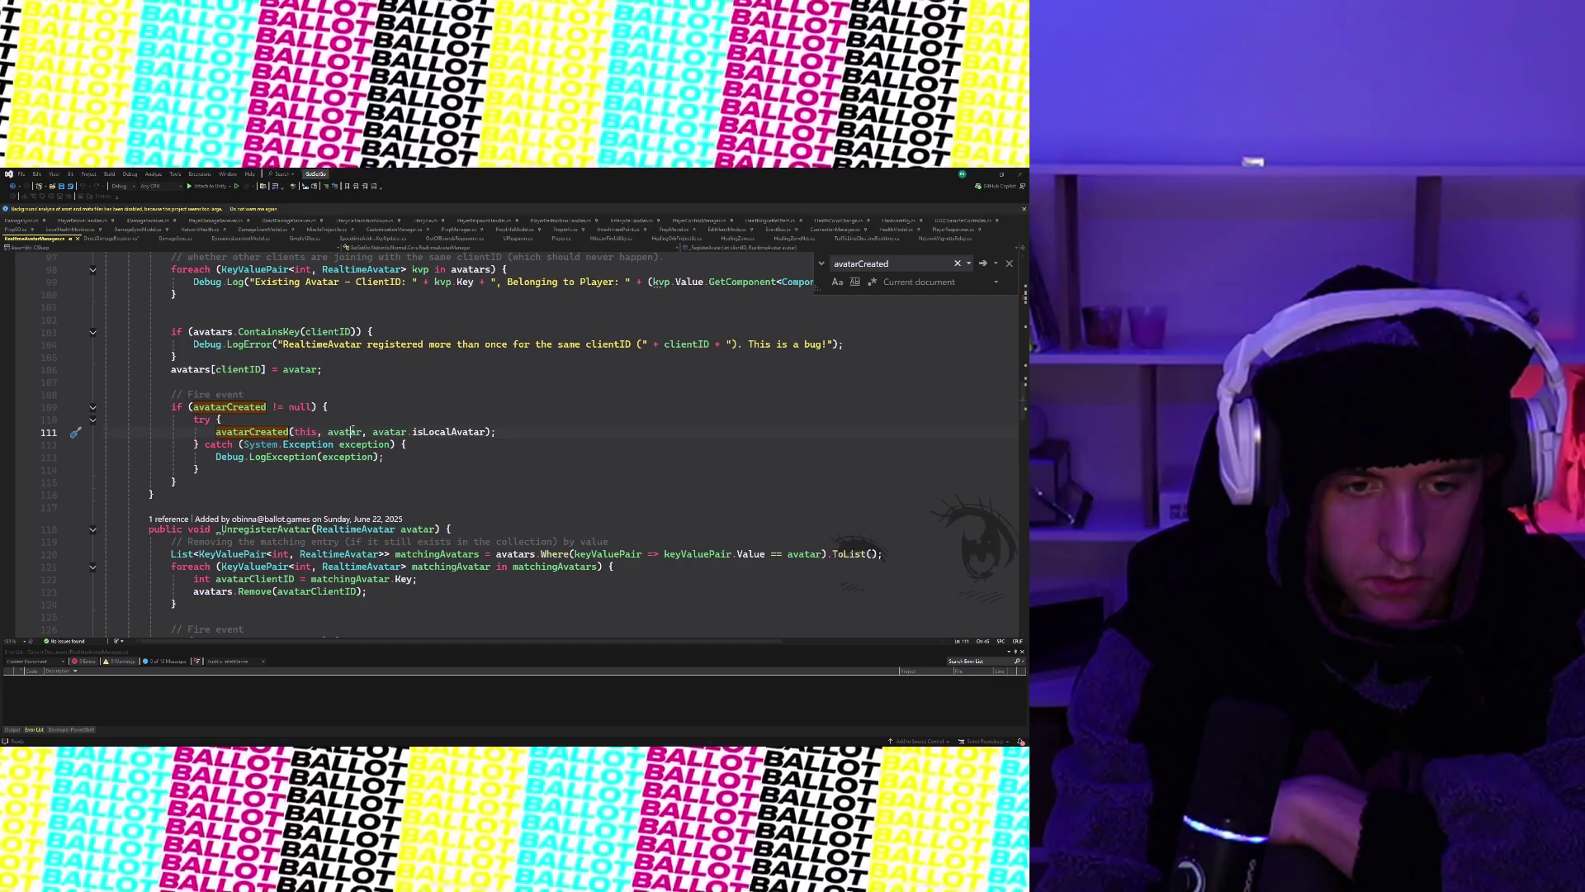
pyautogui.scroll(6, 354, 432)
pyautogui.scroll(-1, 364, 483)
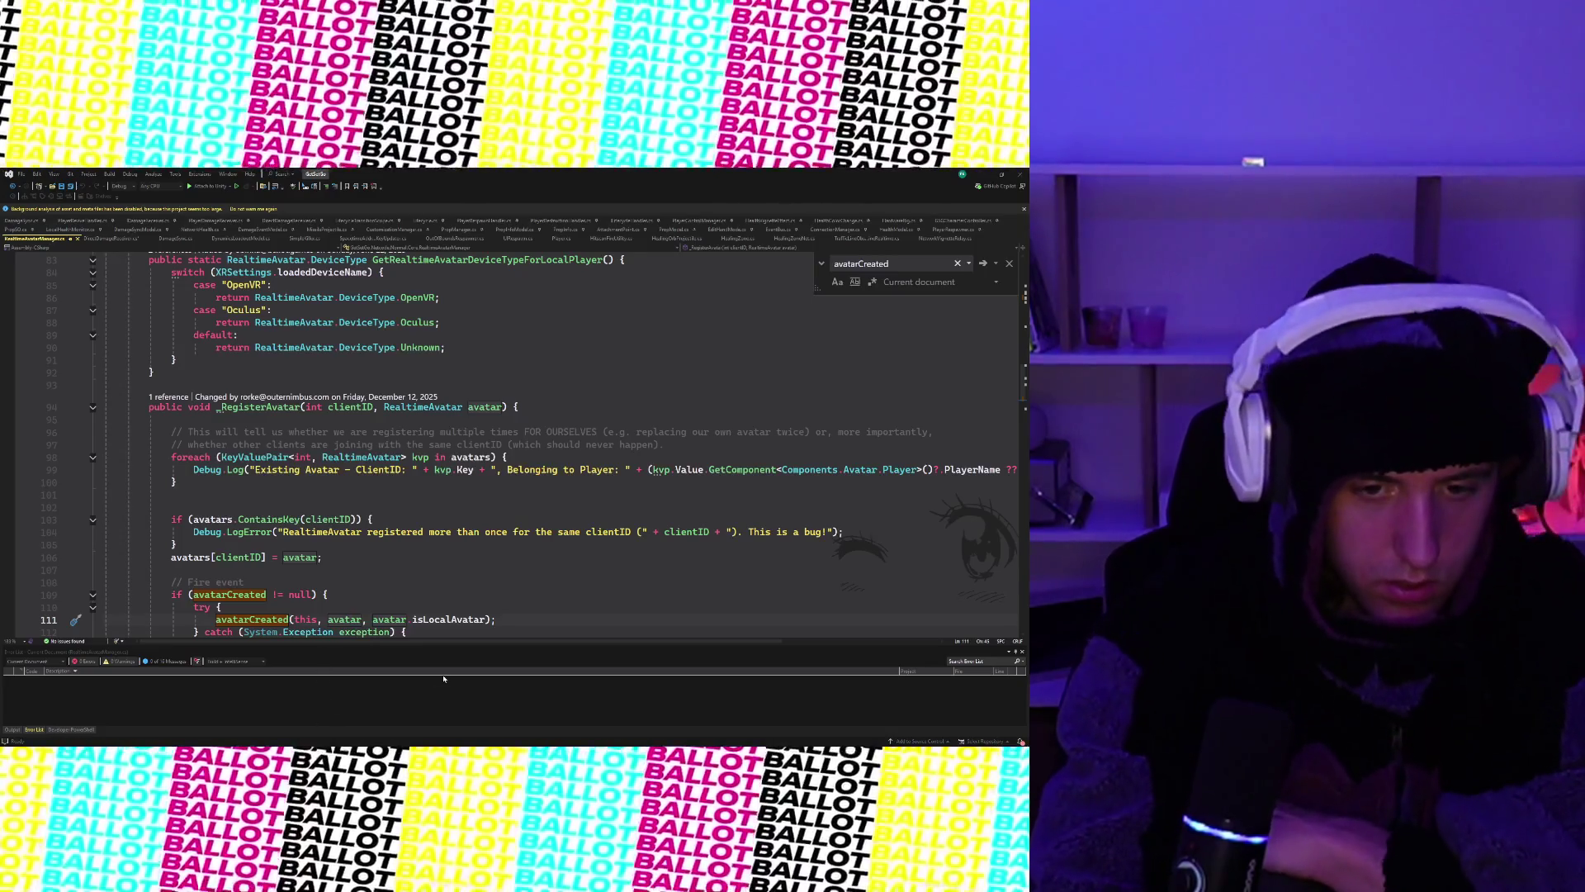
pyautogui.scroll(-1, 456, 591)
pyautogui.scroll(-1, 457, 591)
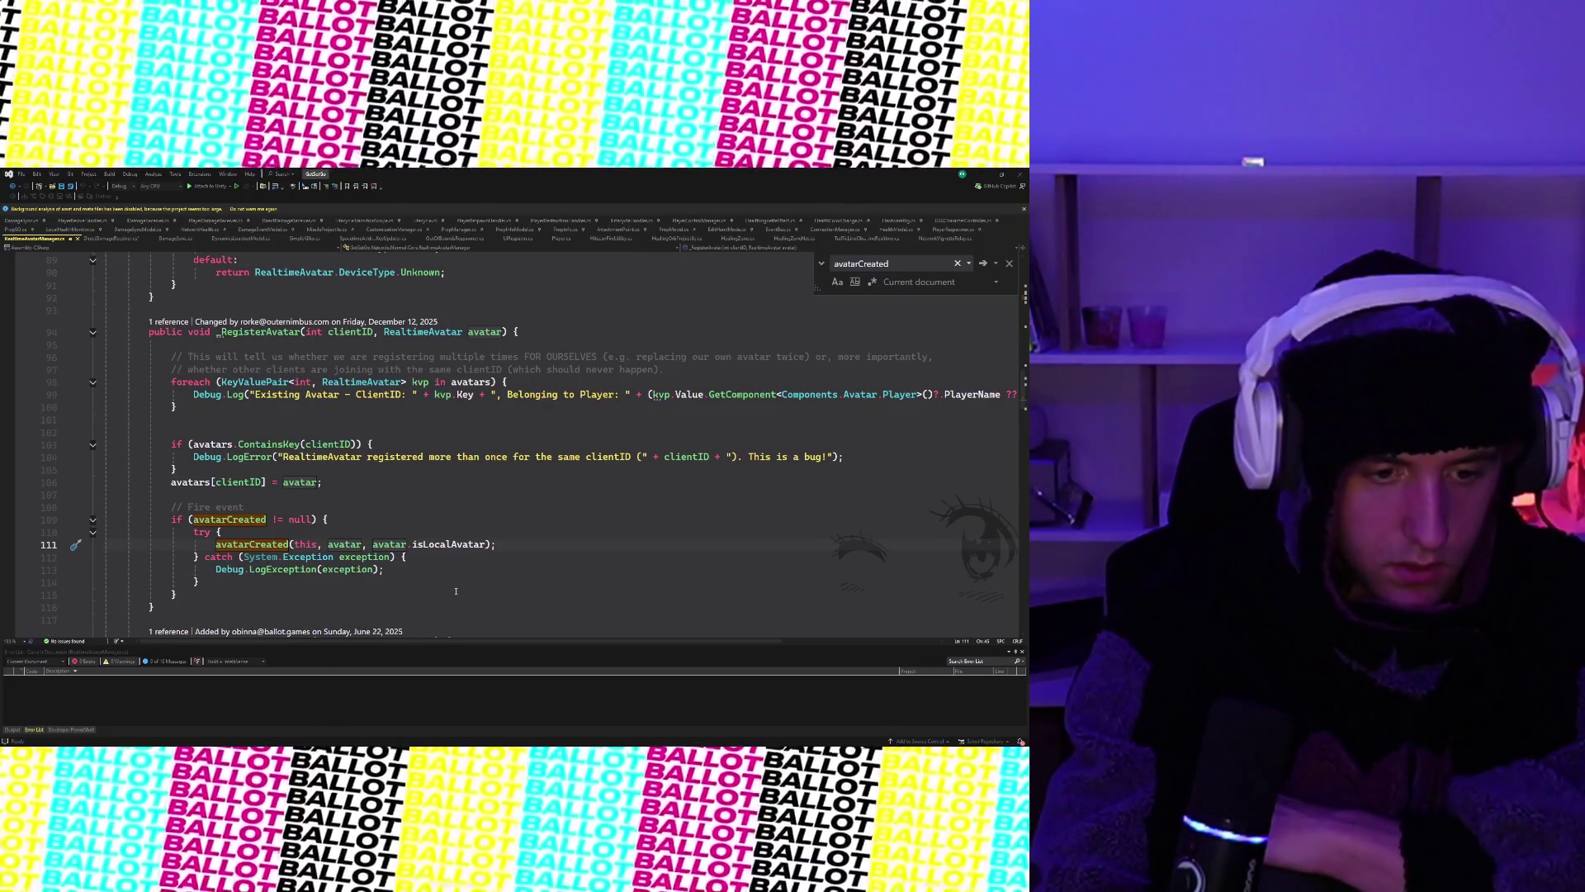
pyautogui.scroll(-3, 457, 591)
pyautogui.scroll(-1, 455, 590)
pyautogui.scroll(-2, 456, 591)
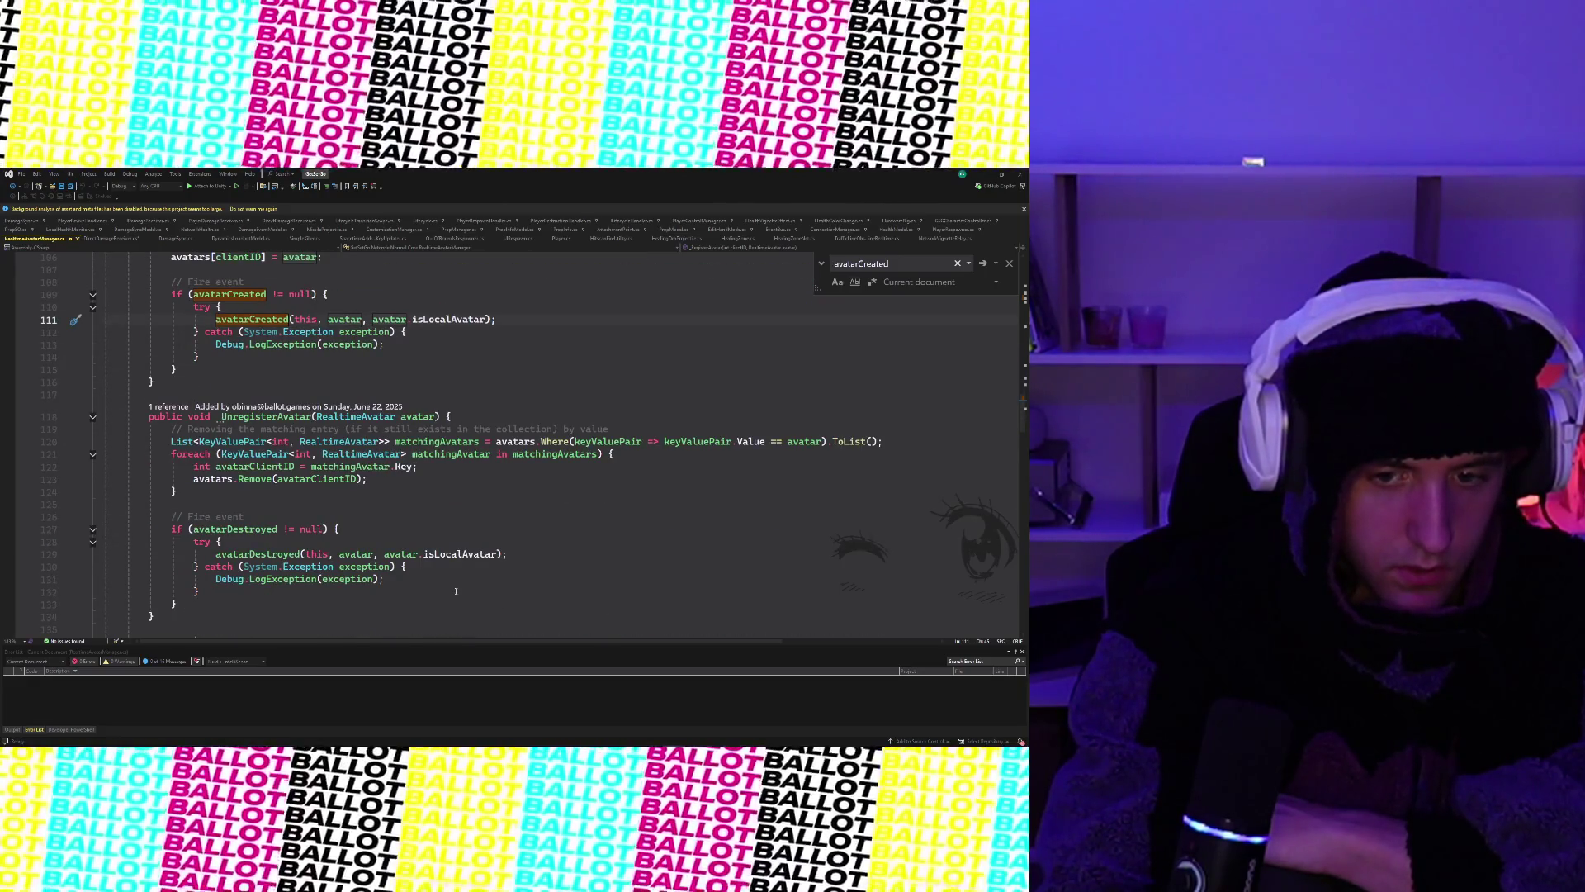
pyautogui.scroll(-3, 456, 591)
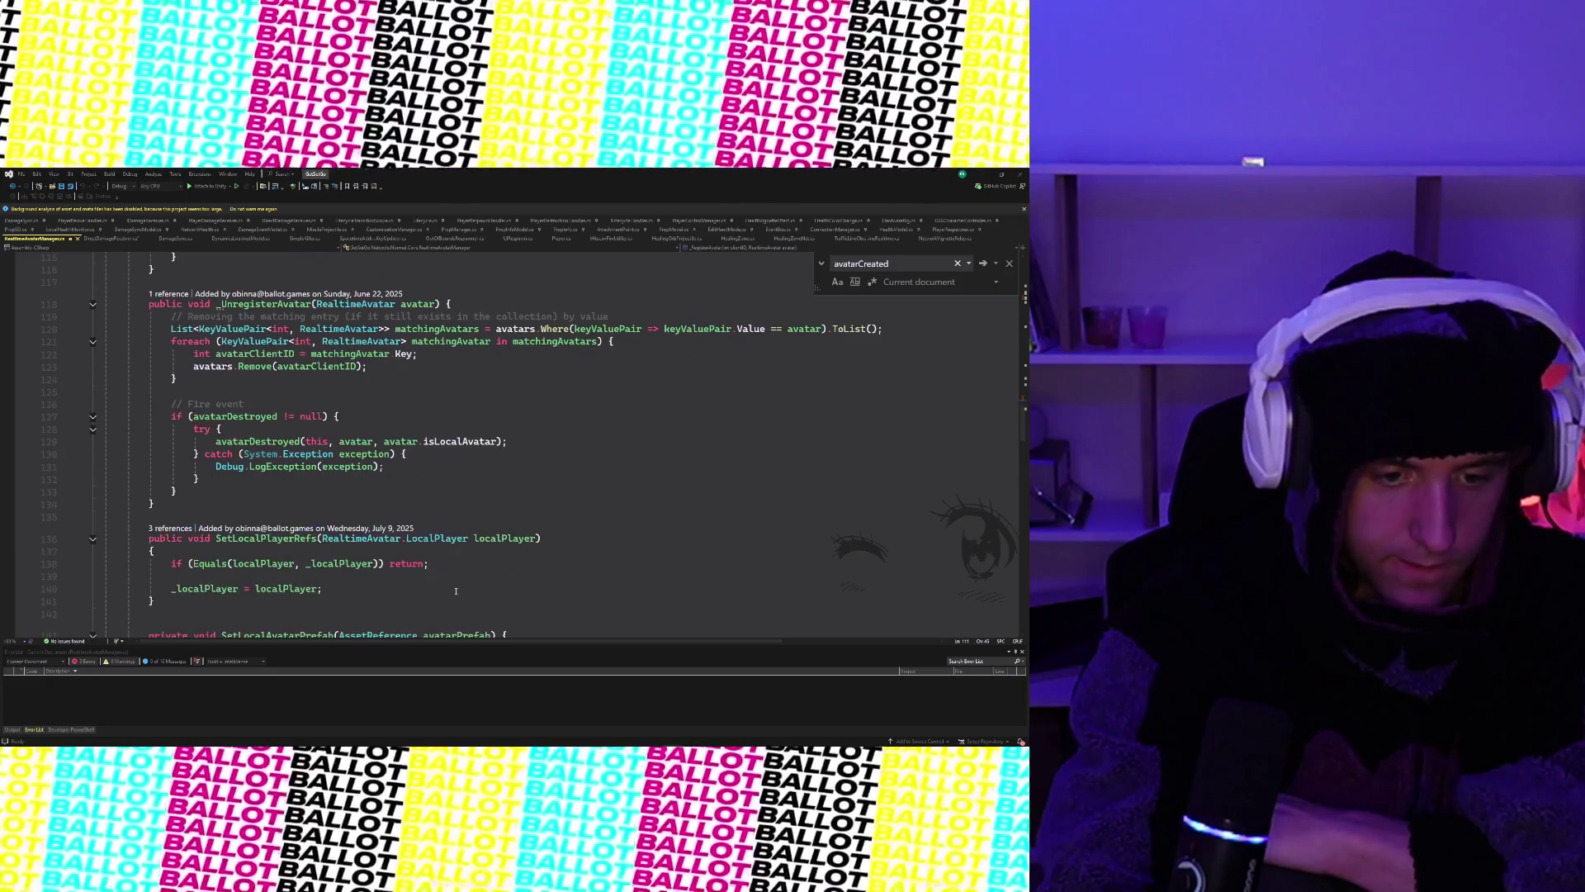
pyautogui.scroll(3, 456, 591)
pyautogui.scroll(20, 457, 591)
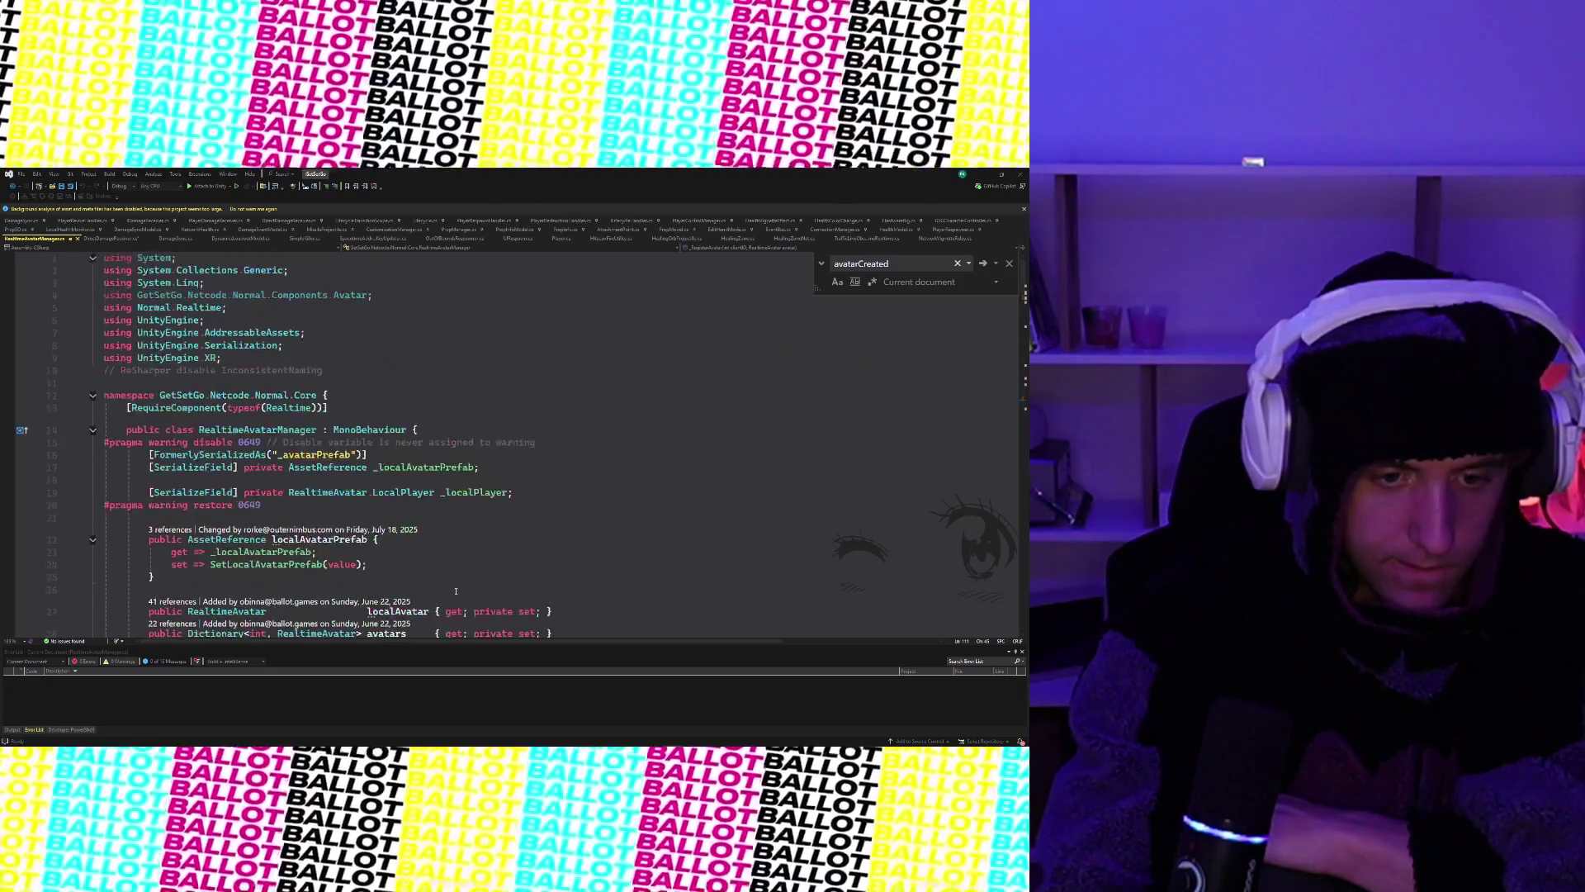
pyautogui.scroll(-5, 456, 590)
pyautogui.scroll(-1, 457, 591)
pyautogui.scroll(-3, 456, 591)
pyautogui.scroll(-3, 457, 590)
pyautogui.scroll(-5, 456, 592)
pyautogui.scroll(-2, 456, 591)
pyautogui.scroll(-6, 456, 591)
pyautogui.scroll(-3, 456, 591)
pyautogui.scroll(-1, 456, 591)
pyautogui.scroll(-2, 455, 591)
pyautogui.scroll(1, 320, 544)
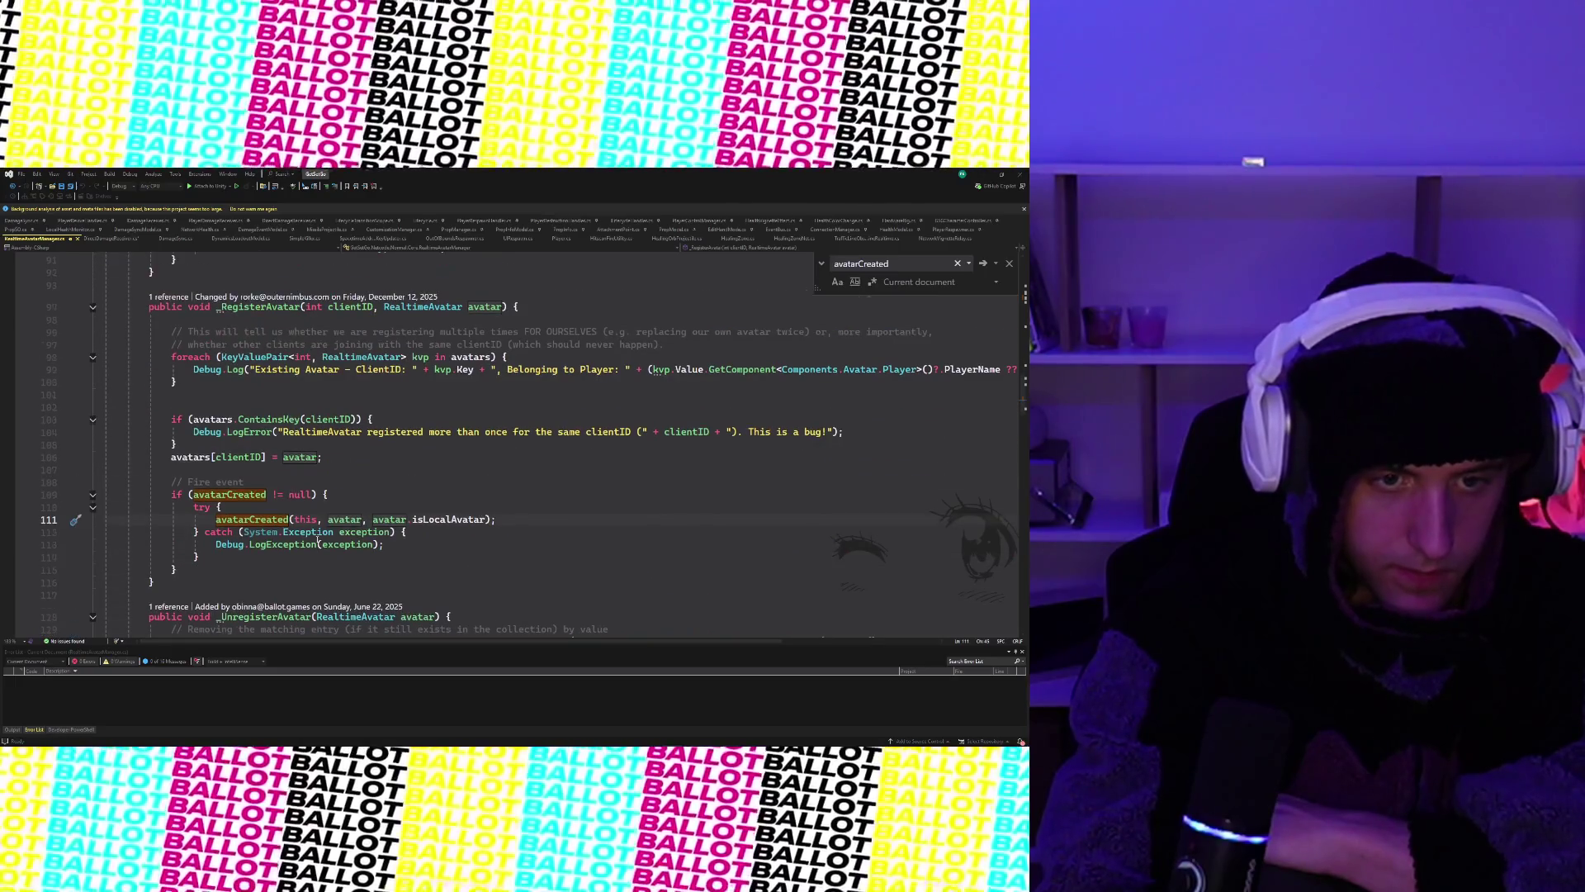
pyautogui.scroll(-5, 189, 581)
pyautogui.scroll(-4, 189, 581)
pyautogui.scroll(-9, 188, 581)
pyautogui.scroll(-2, 189, 581)
pyautogui.scroll(-1, 188, 581)
pyautogui.scroll(3, 189, 580)
pyautogui.scroll(-1, 188, 582)
pyautogui.scroll(-20, 189, 581)
pyautogui.scroll(3, 188, 581)
pyautogui.scroll(13, 189, 581)
pyautogui.scroll(12, 189, 581)
pyautogui.scroll(11, 189, 581)
pyautogui.scroll(4, 189, 582)
pyautogui.scroll(3, 189, 581)
pyautogui.scroll(3, 189, 581)
pyautogui.scroll(5, 188, 581)
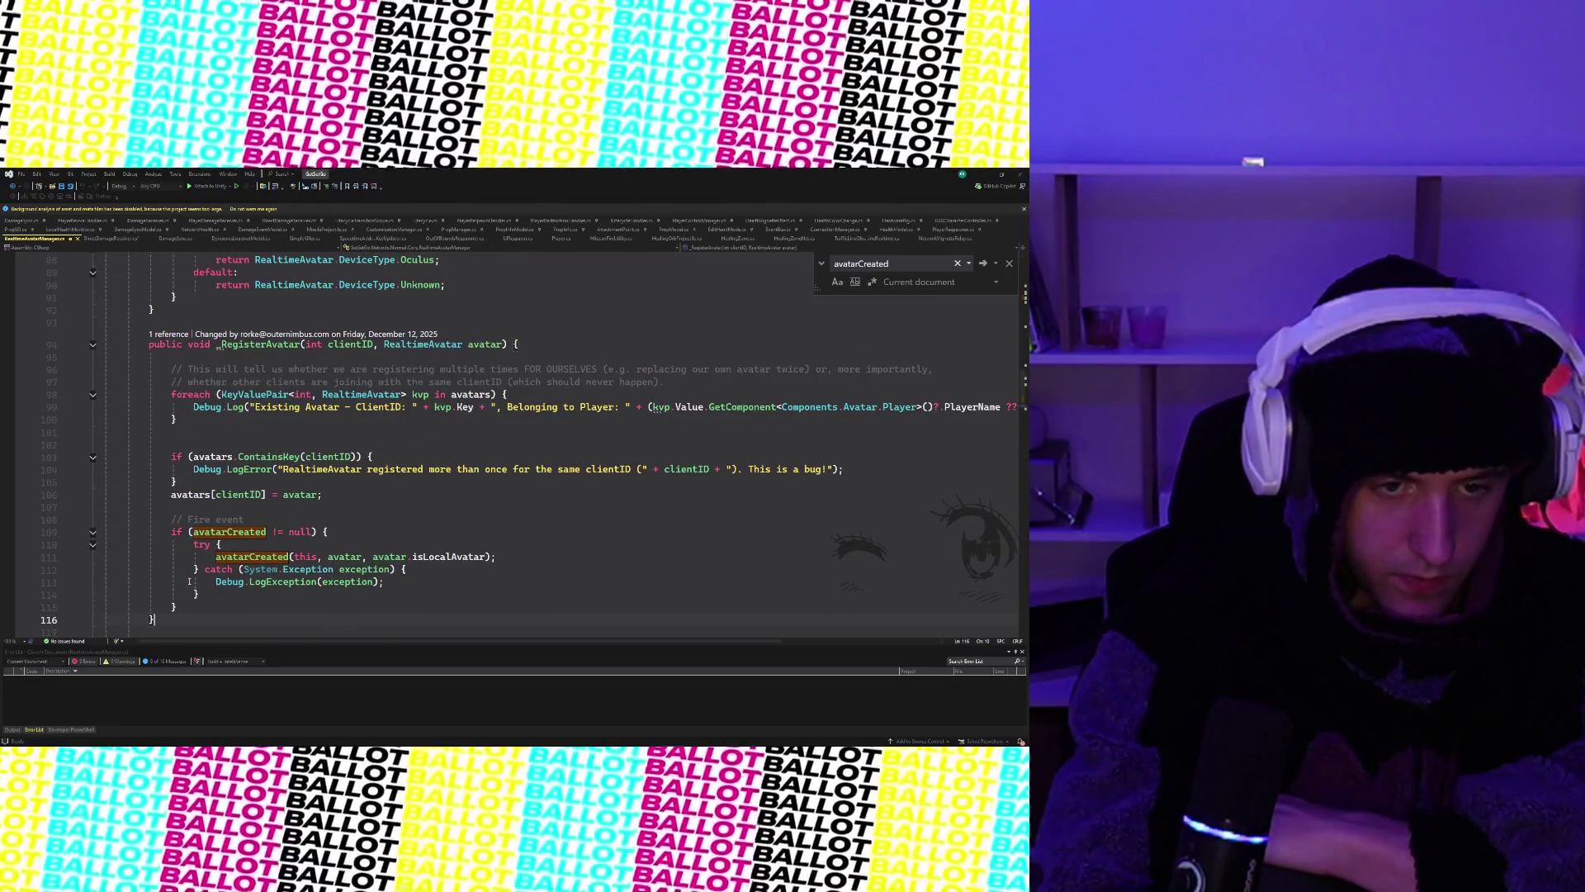
pyautogui.scroll(-1, 189, 582)
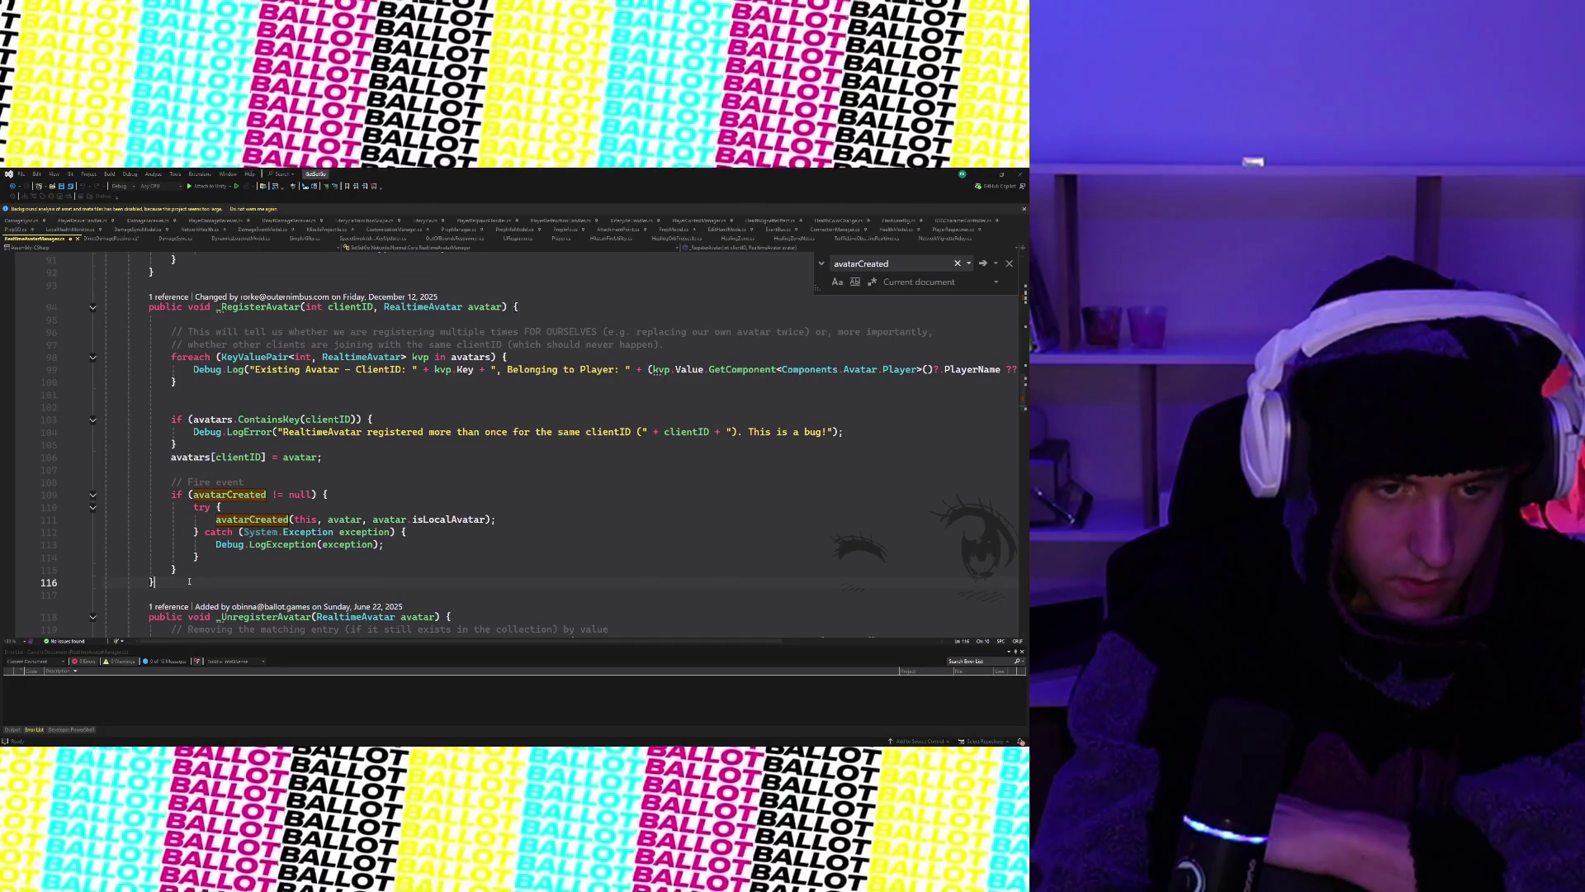
pyautogui.scroll(-2, 188, 581)
pyautogui.scroll(-9, 281, 559)
pyautogui.scroll(1, 282, 560)
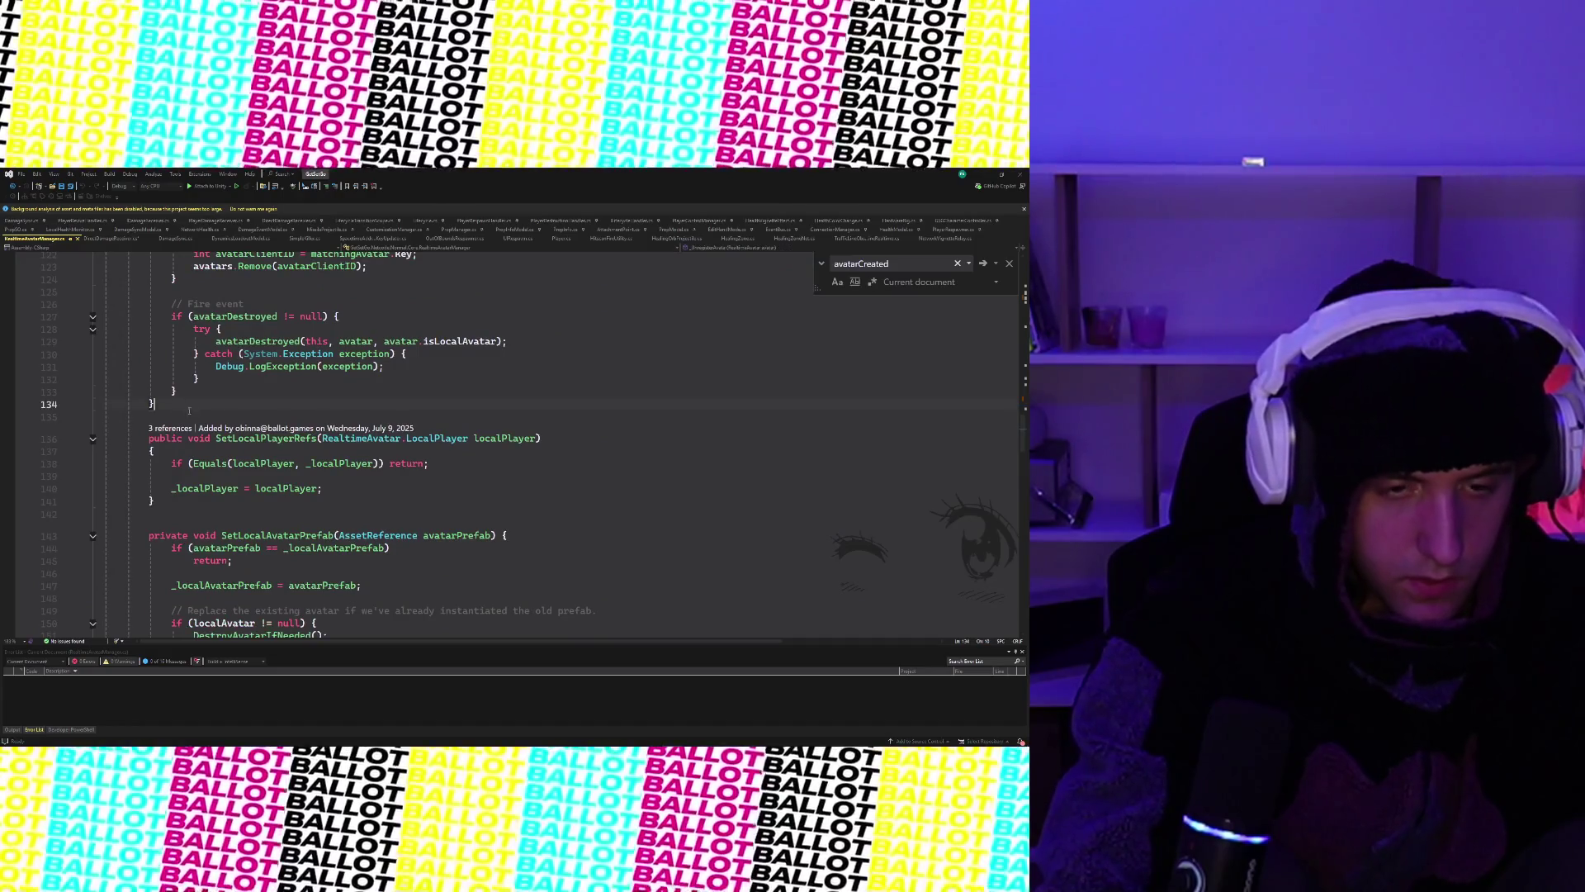
pyautogui.scroll(8, 187, 408)
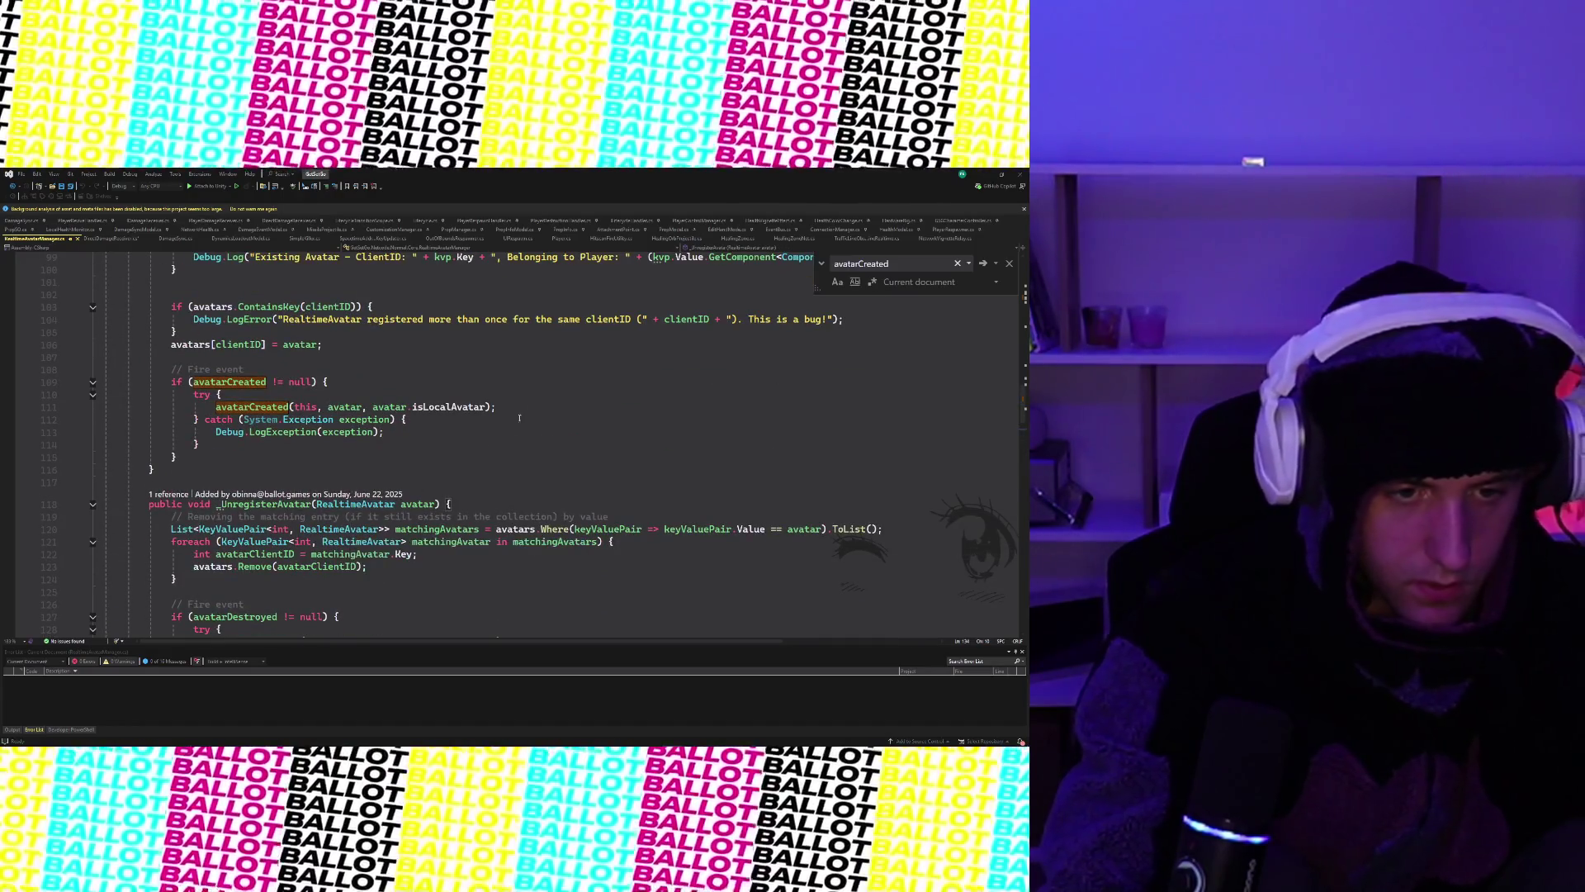
pyautogui.scroll(-3, 527, 452)
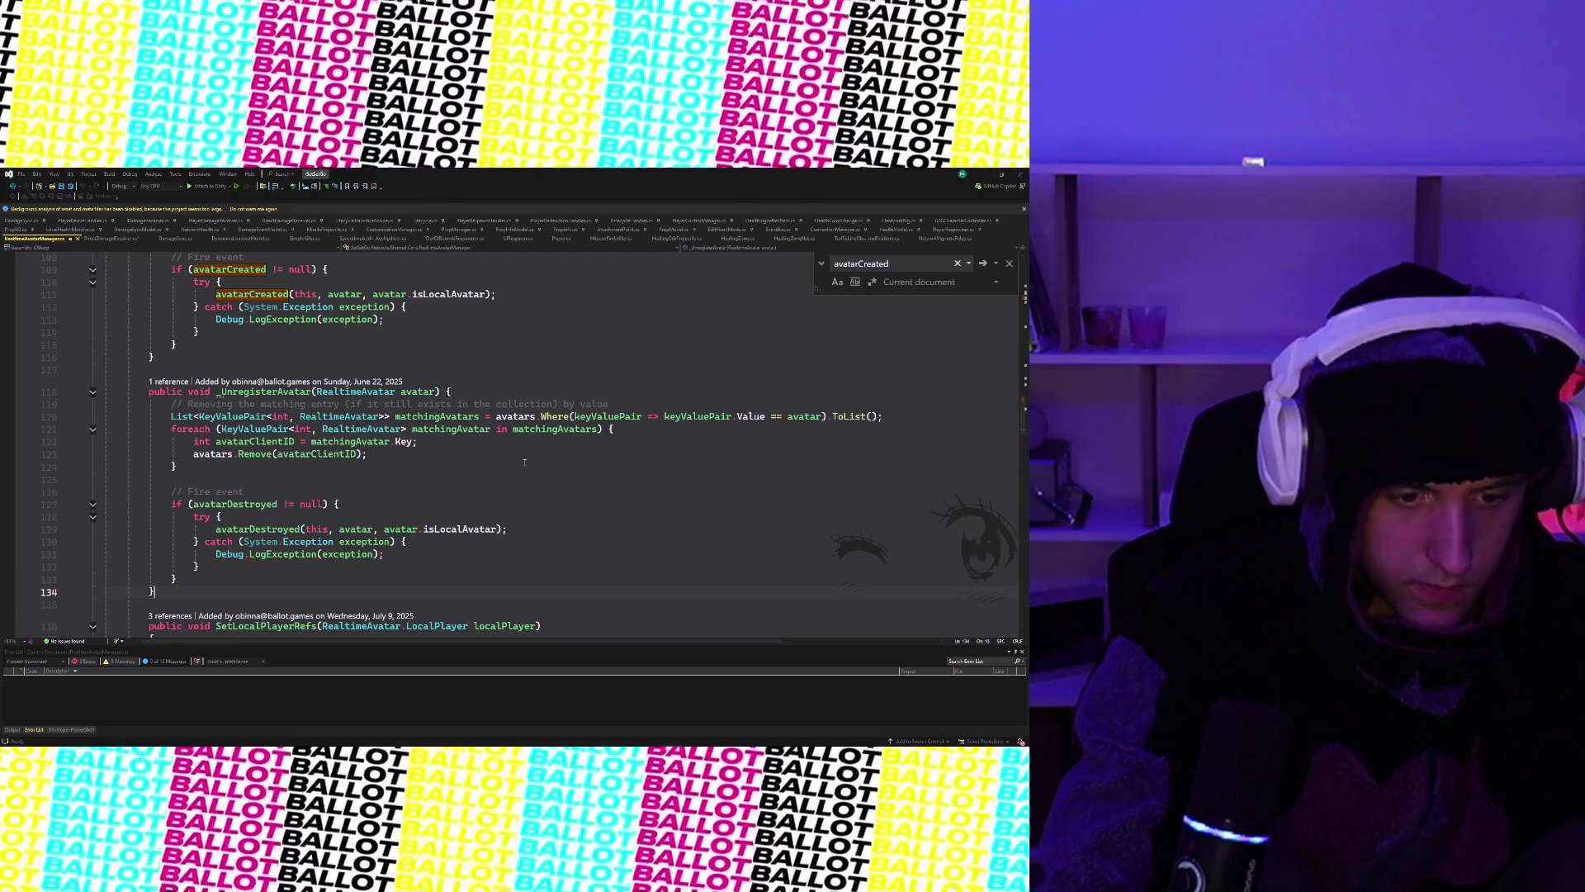
pyautogui.press('Return')
pyautogui.press('Return')
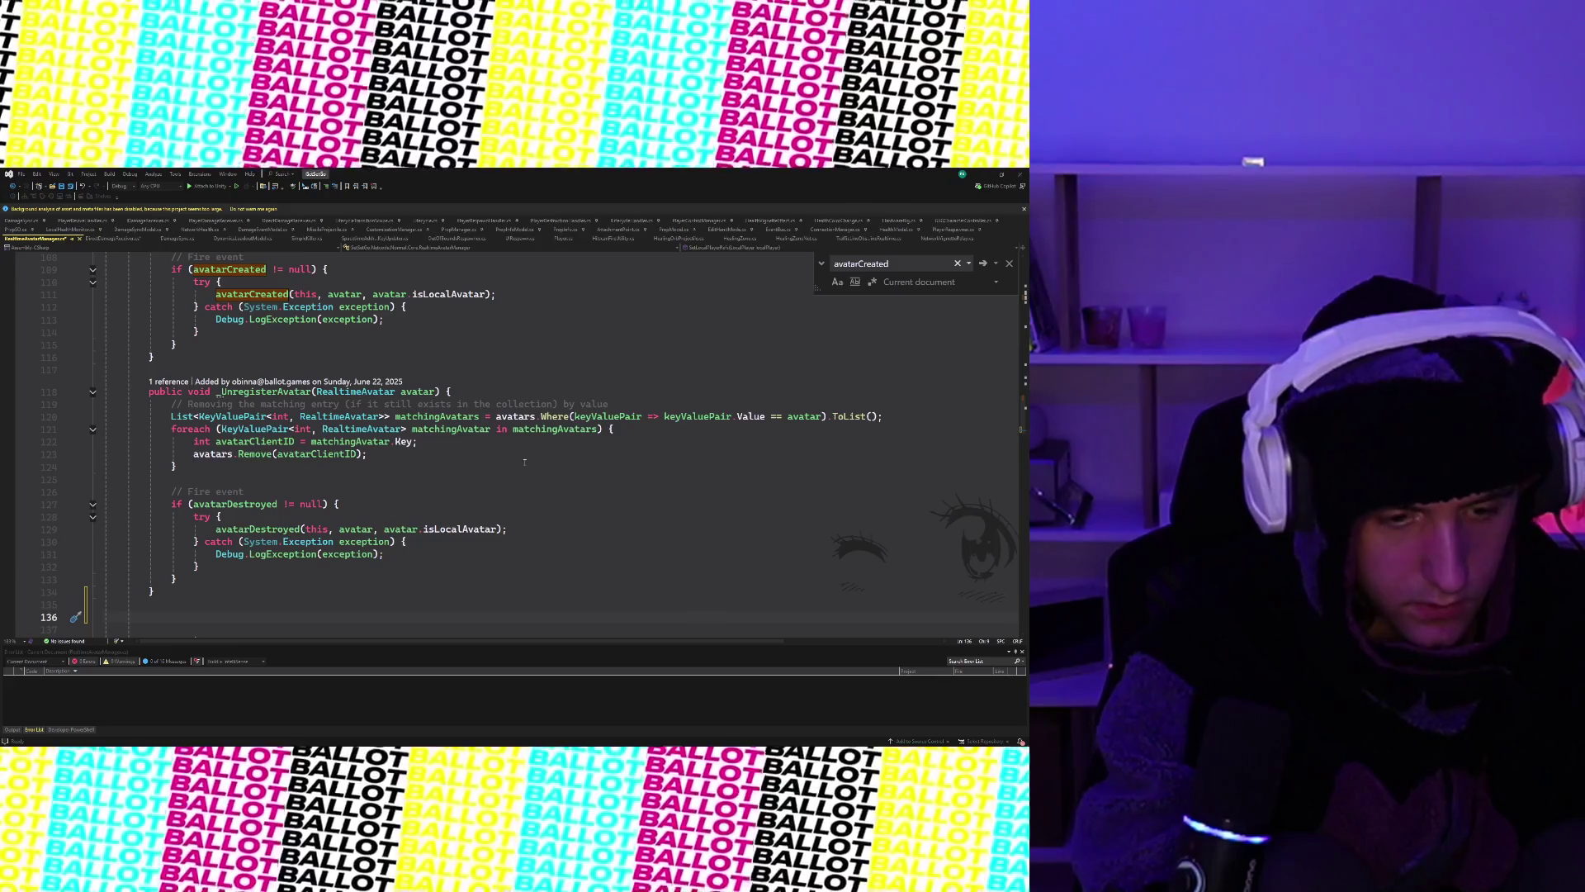
pyautogui.write('u')
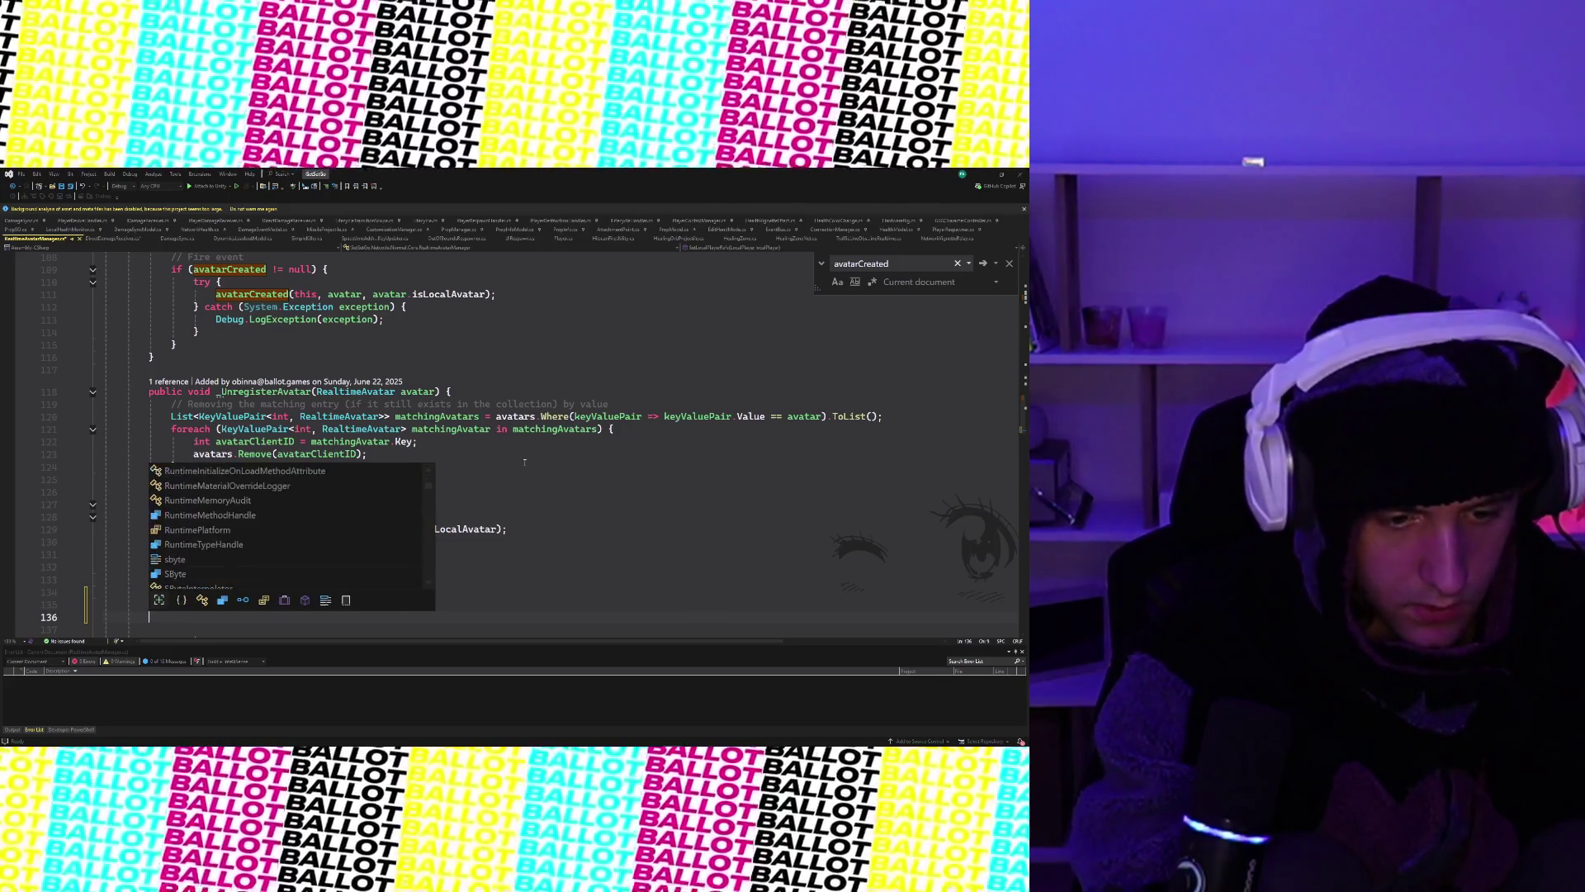
# - Start a 'public void BroadcastClientJoined(Player…)' method after _UnregisterAvatar, rejecting the ghost completion
pyautogui.press('BackSpace')
pyautogui.write('public vo')
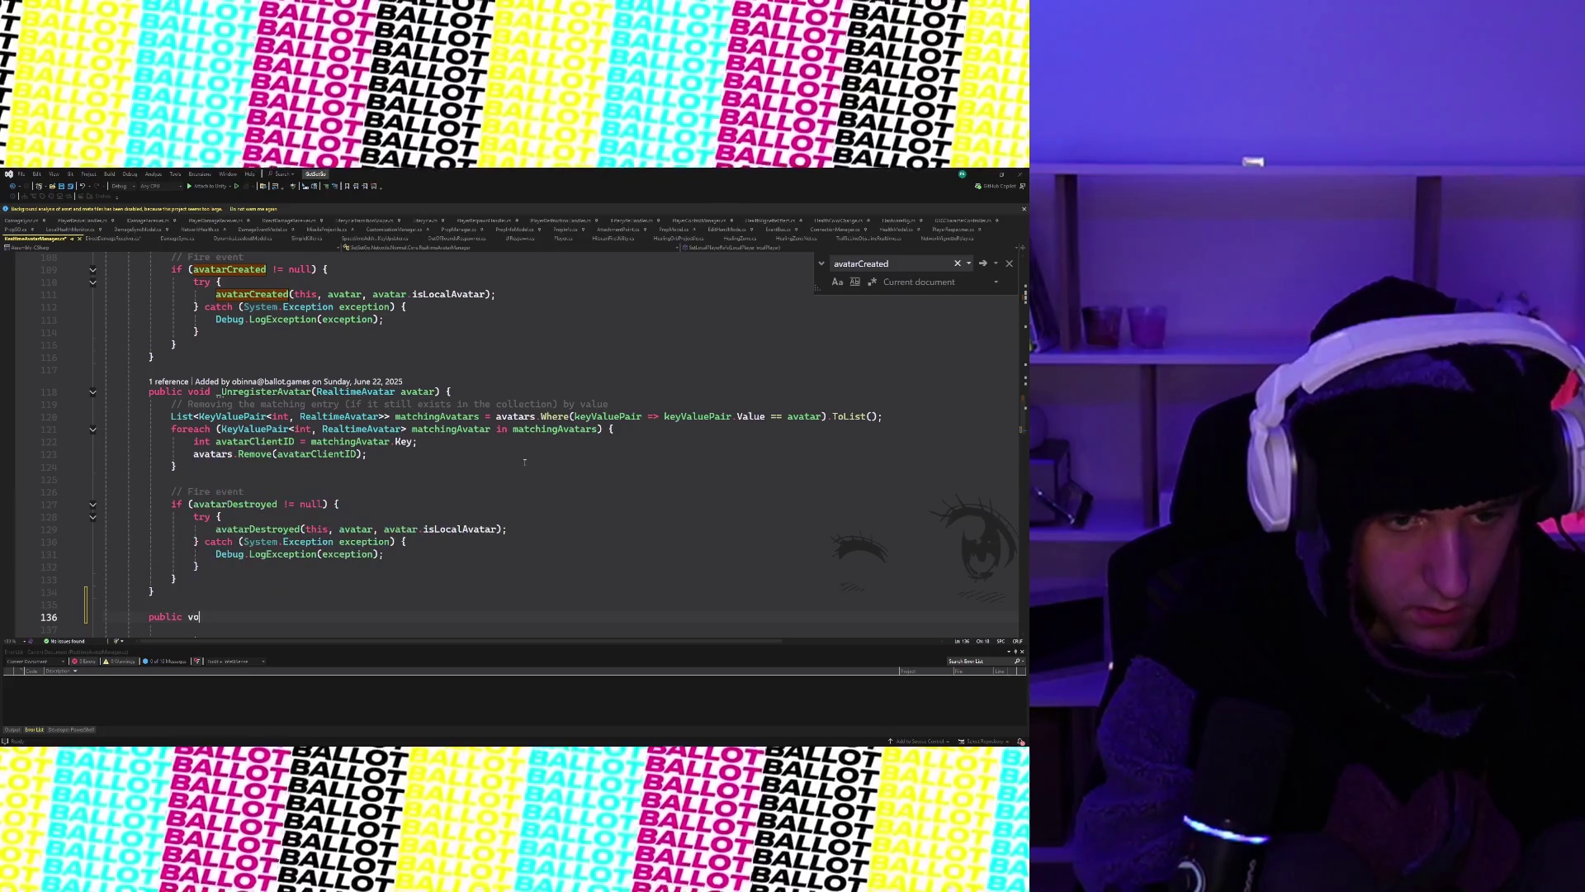
pyautogui.write('id Broad')
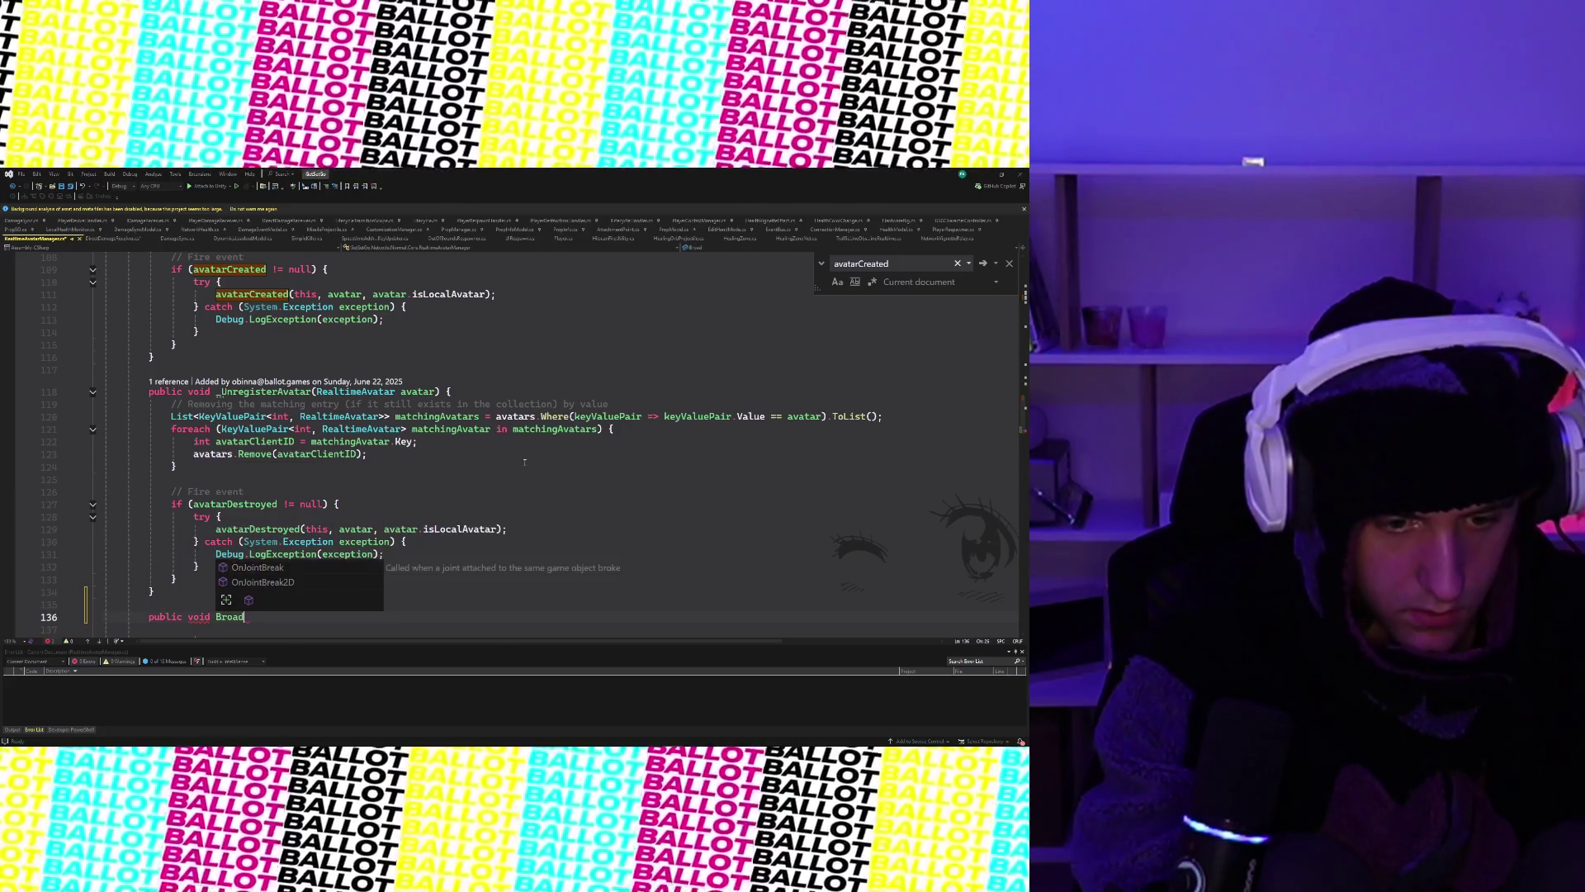
pyautogui.write('castPlayerJoined')
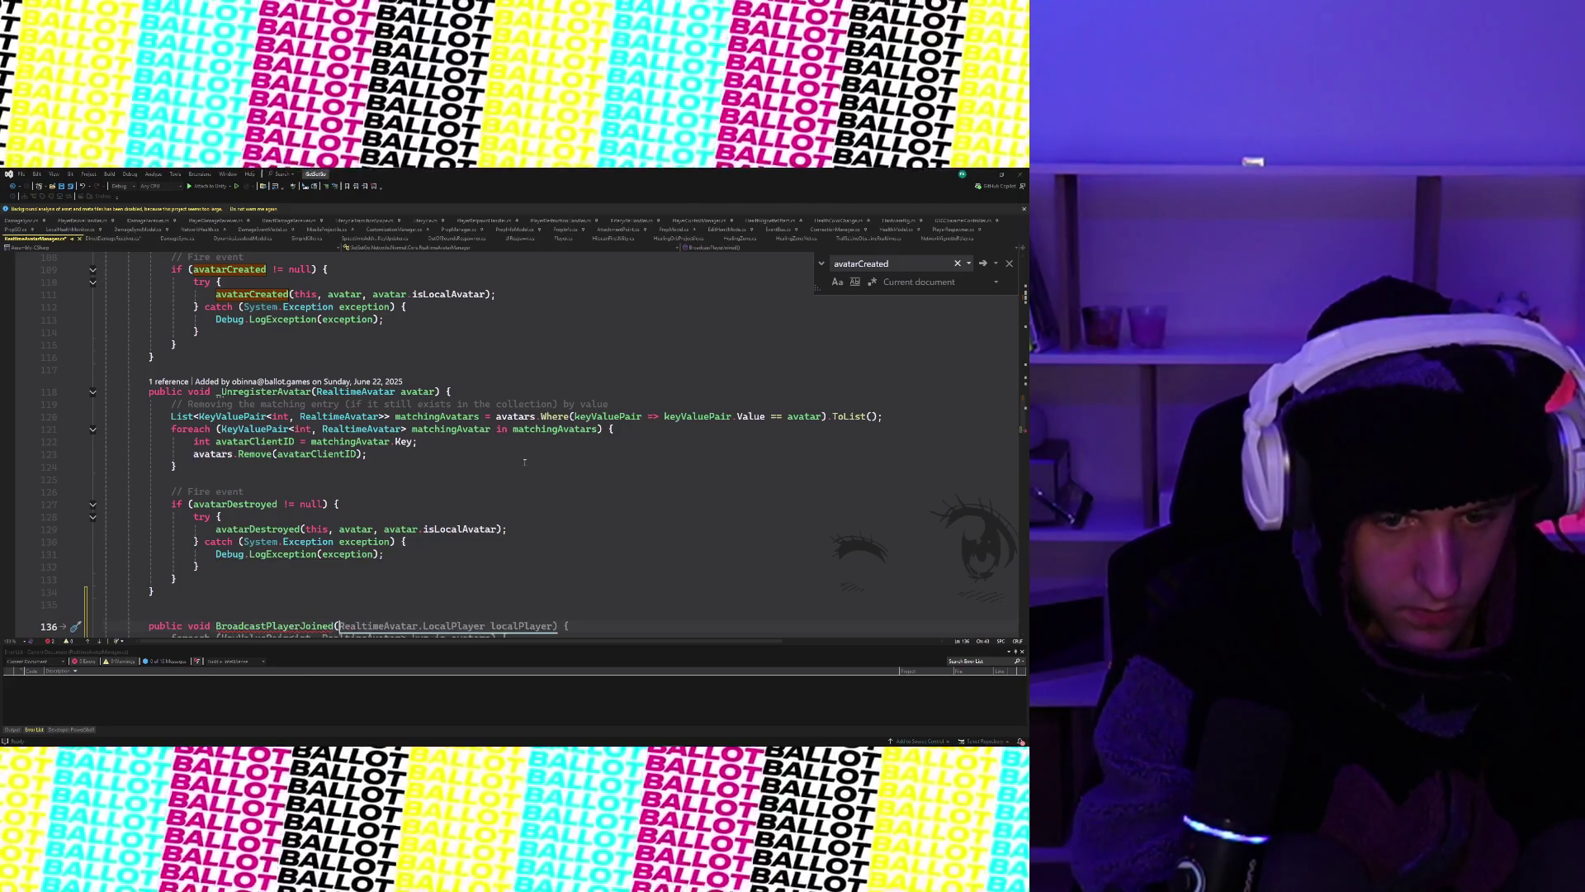
pyautogui.write('(RealtimeAv')
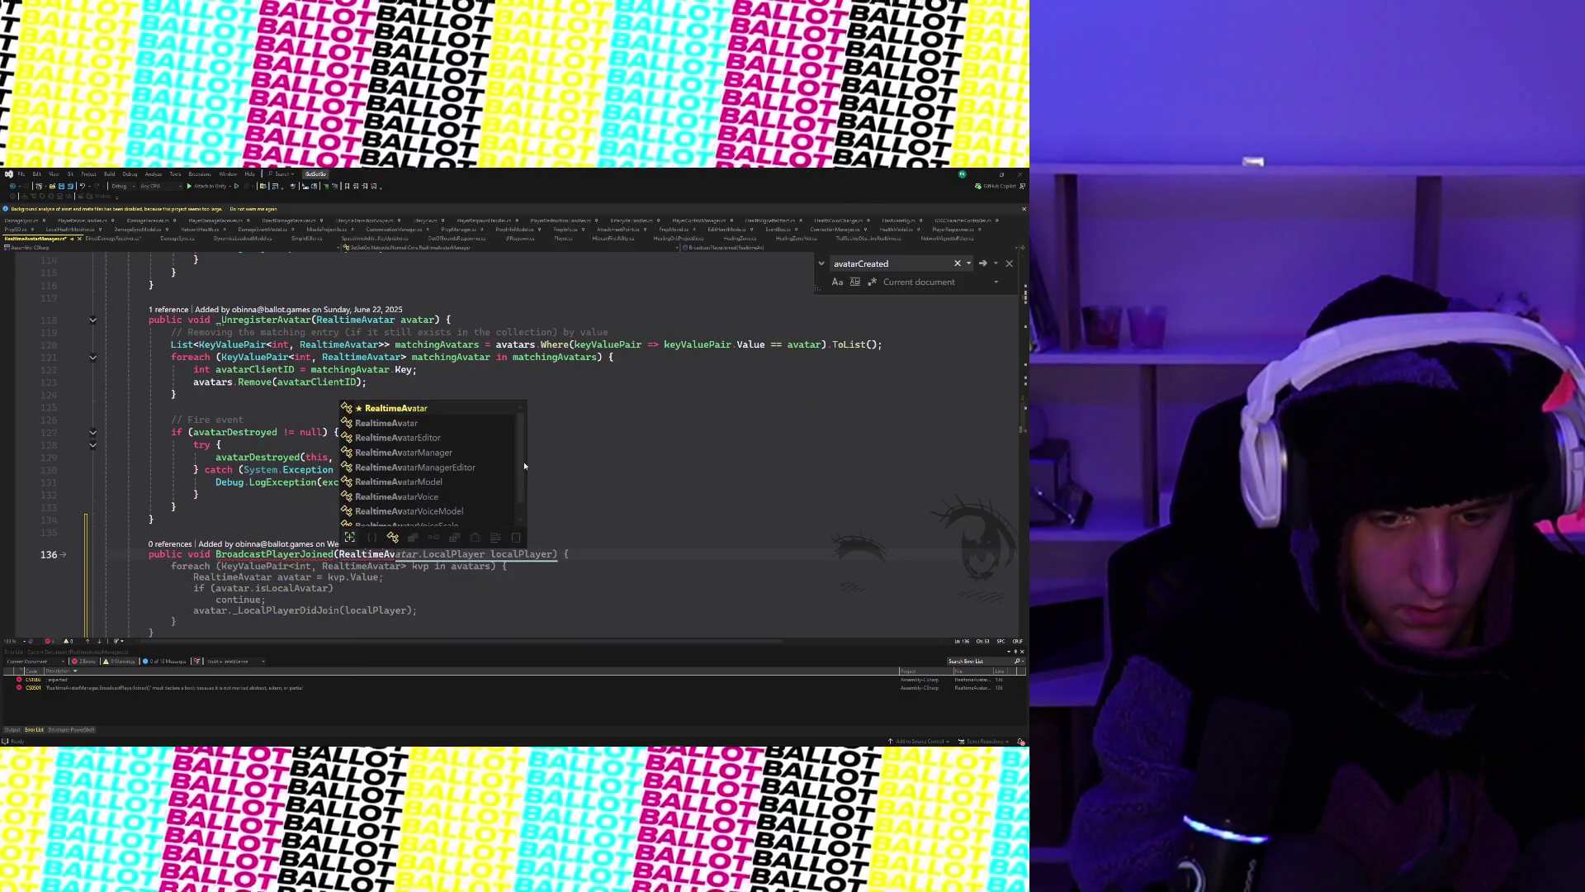
pyautogui.press('BackSpace')
pyautogui.press('BackSpace')
pyautogui.press('BackSpace')
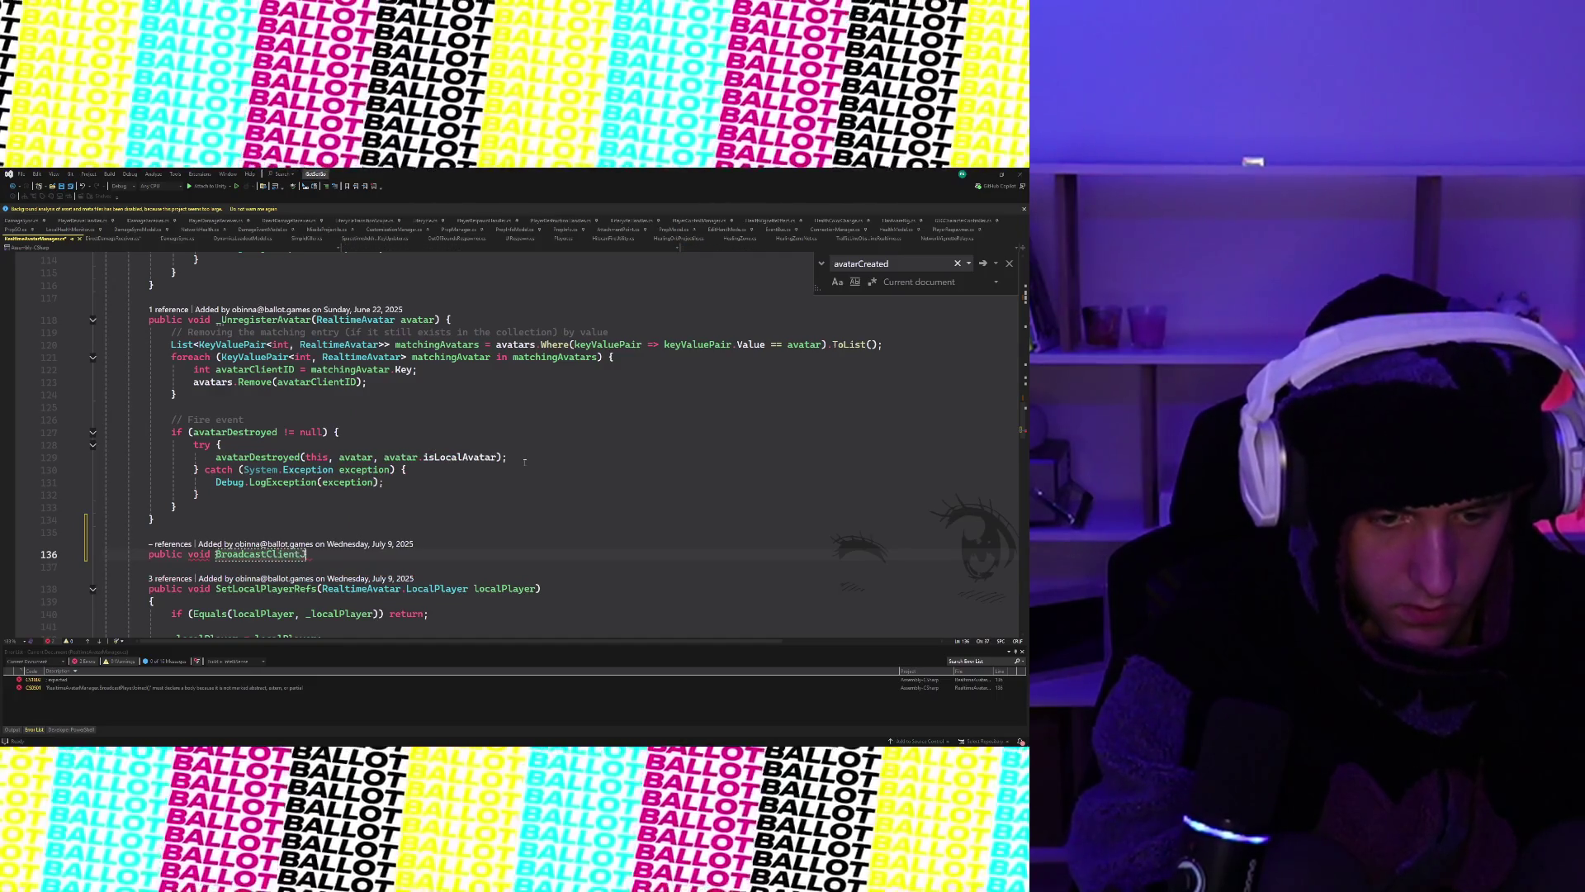
pyautogui.scroll(2, 523, 460)
pyautogui.scroll(1, 524, 461)
pyautogui.scroll(3, 524, 461)
pyautogui.scroll(-1, 524, 460)
pyautogui.scroll(-2, 524, 461)
pyautogui.scroll(4, 523, 461)
pyautogui.scroll(2, 525, 462)
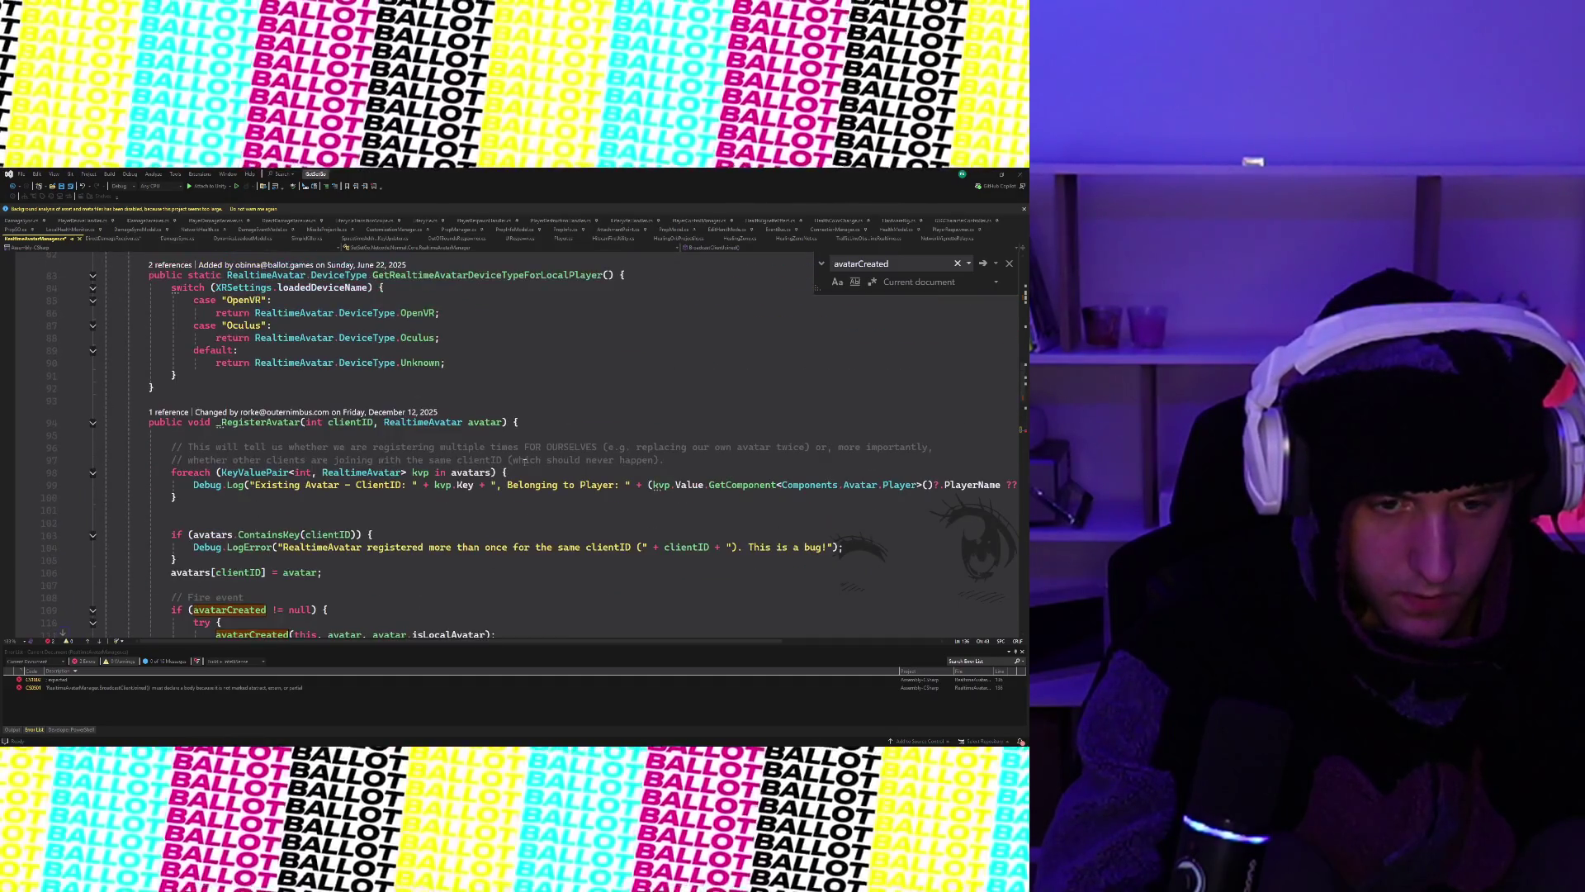
pyautogui.scroll(1, 525, 460)
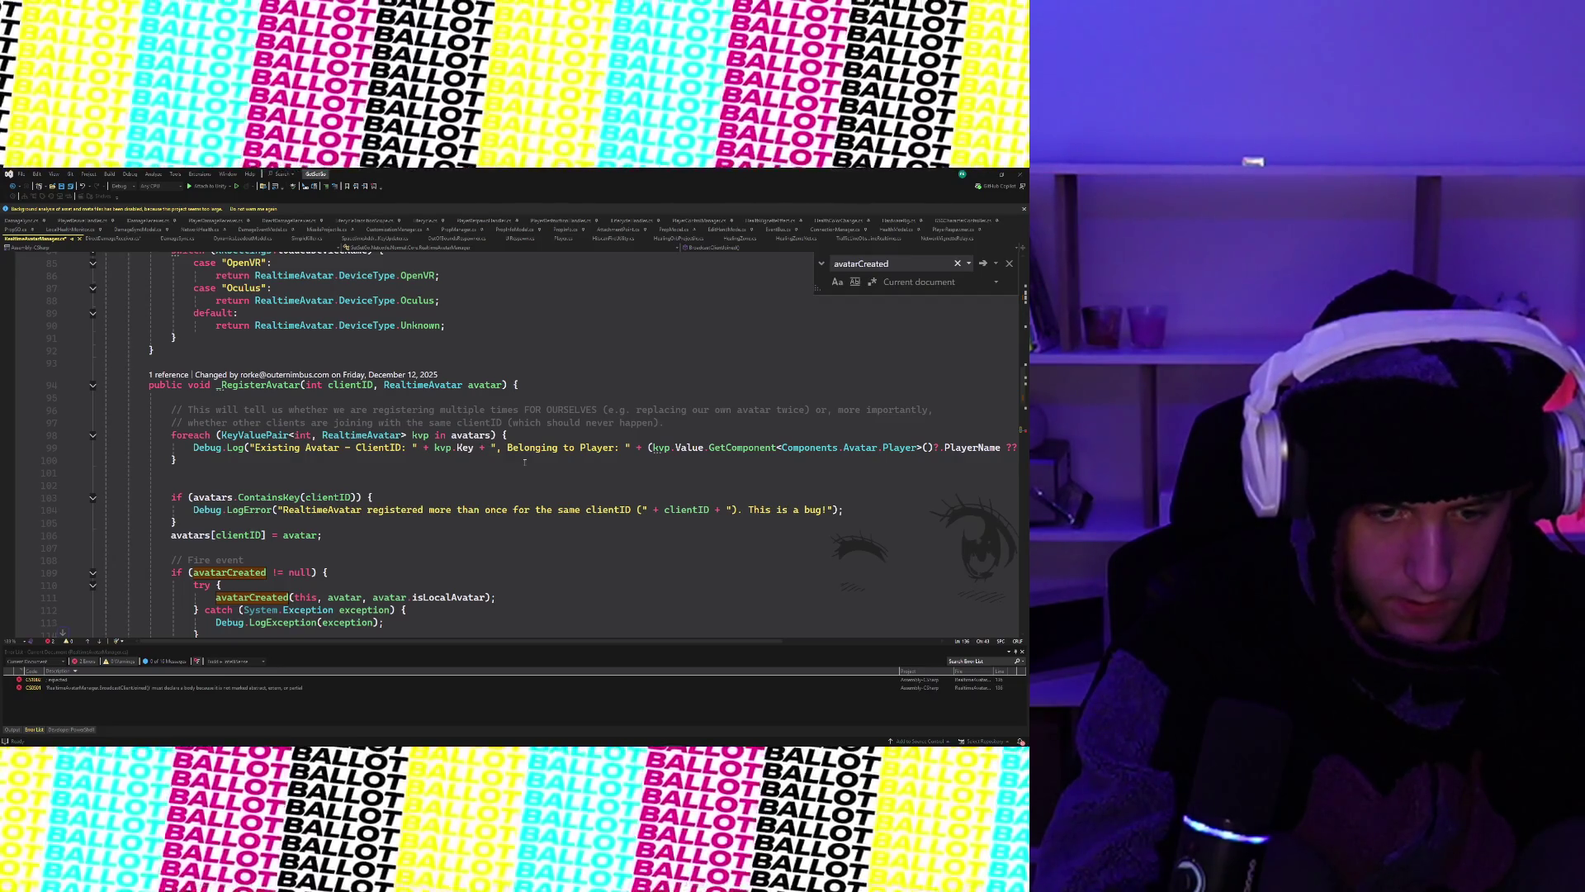
pyautogui.scroll(-2, 524, 460)
pyautogui.scroll(-2, 524, 460)
pyautogui.scroll(1, 524, 460)
pyautogui.scroll(-8, 523, 461)
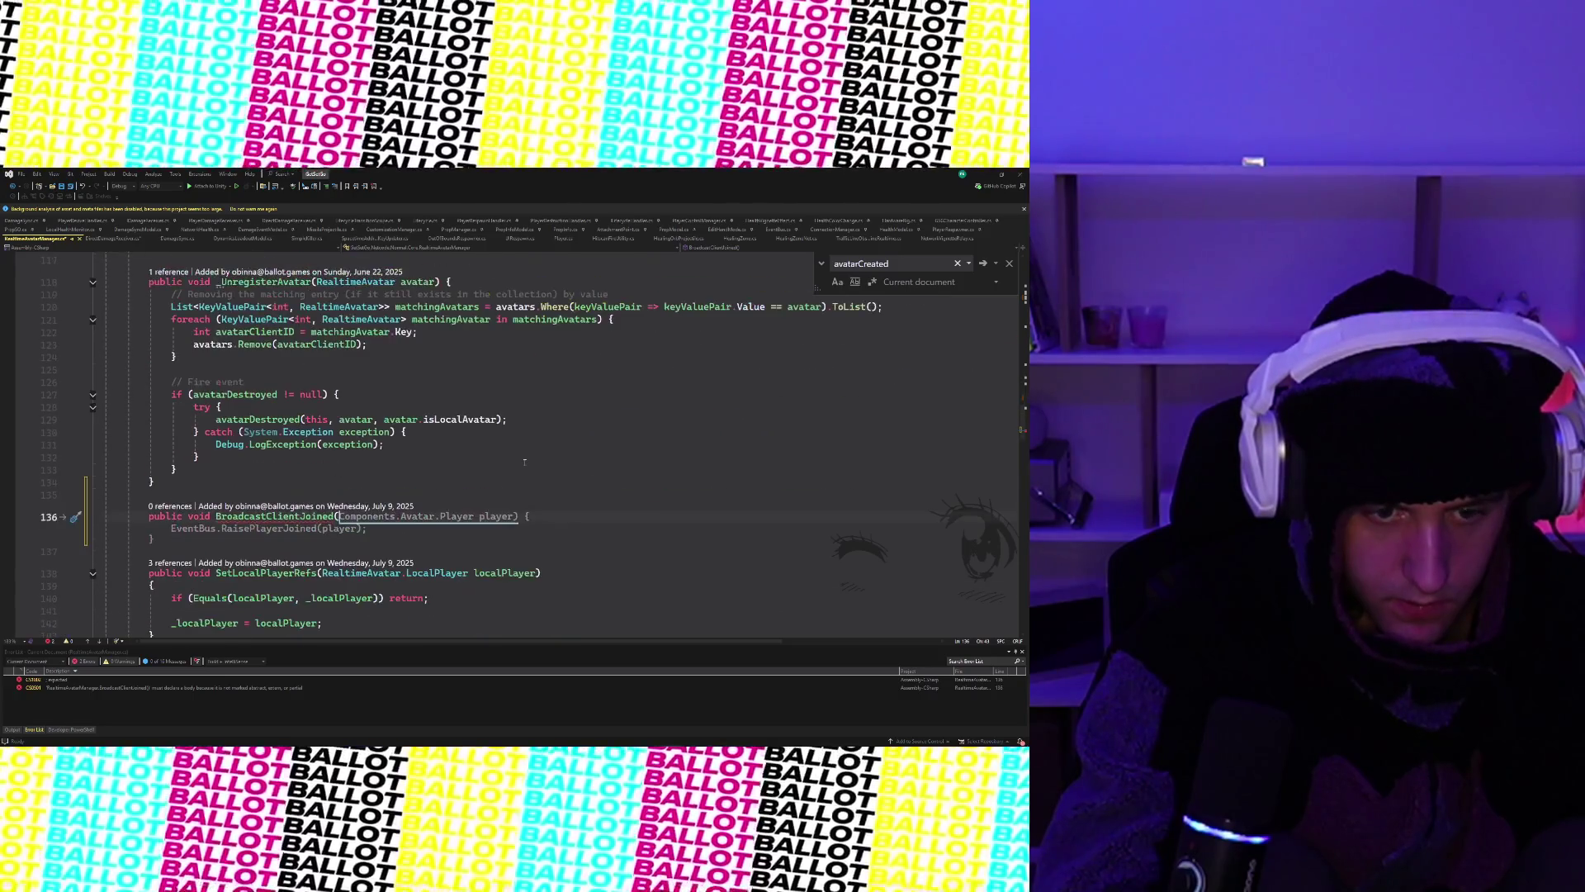
# - Delete the draft BroadcastClientJoined method and blank lines, then return to _RegisterAvatar's avatarCreated call
pyautogui.press('Delete')
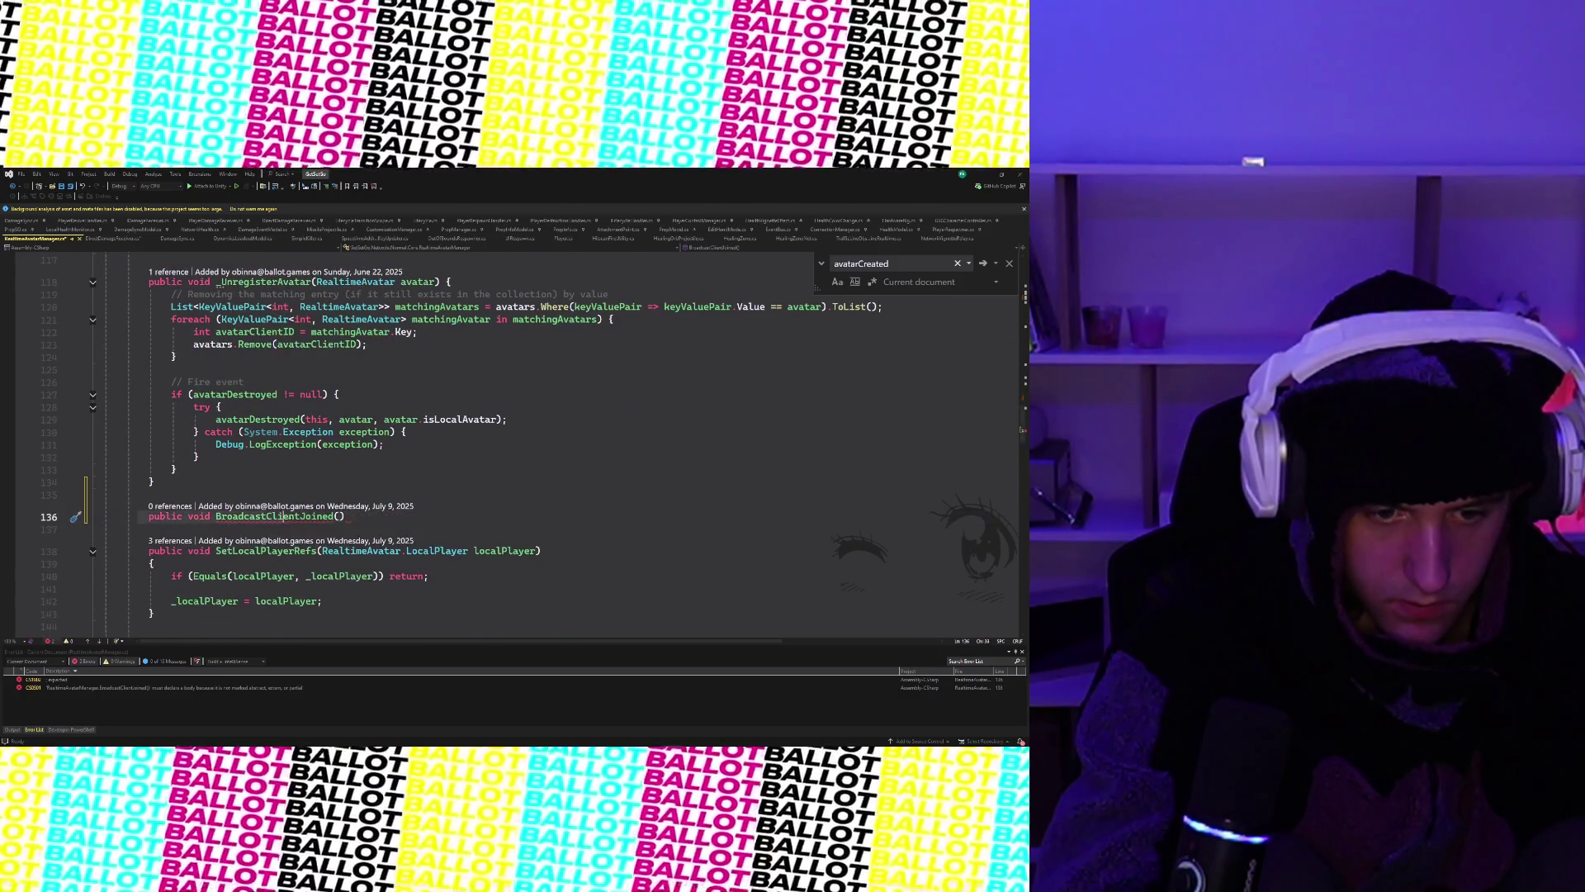
pyautogui.press('BackSpace')
pyautogui.press('BackSpace')
pyautogui.press('BackSpace')
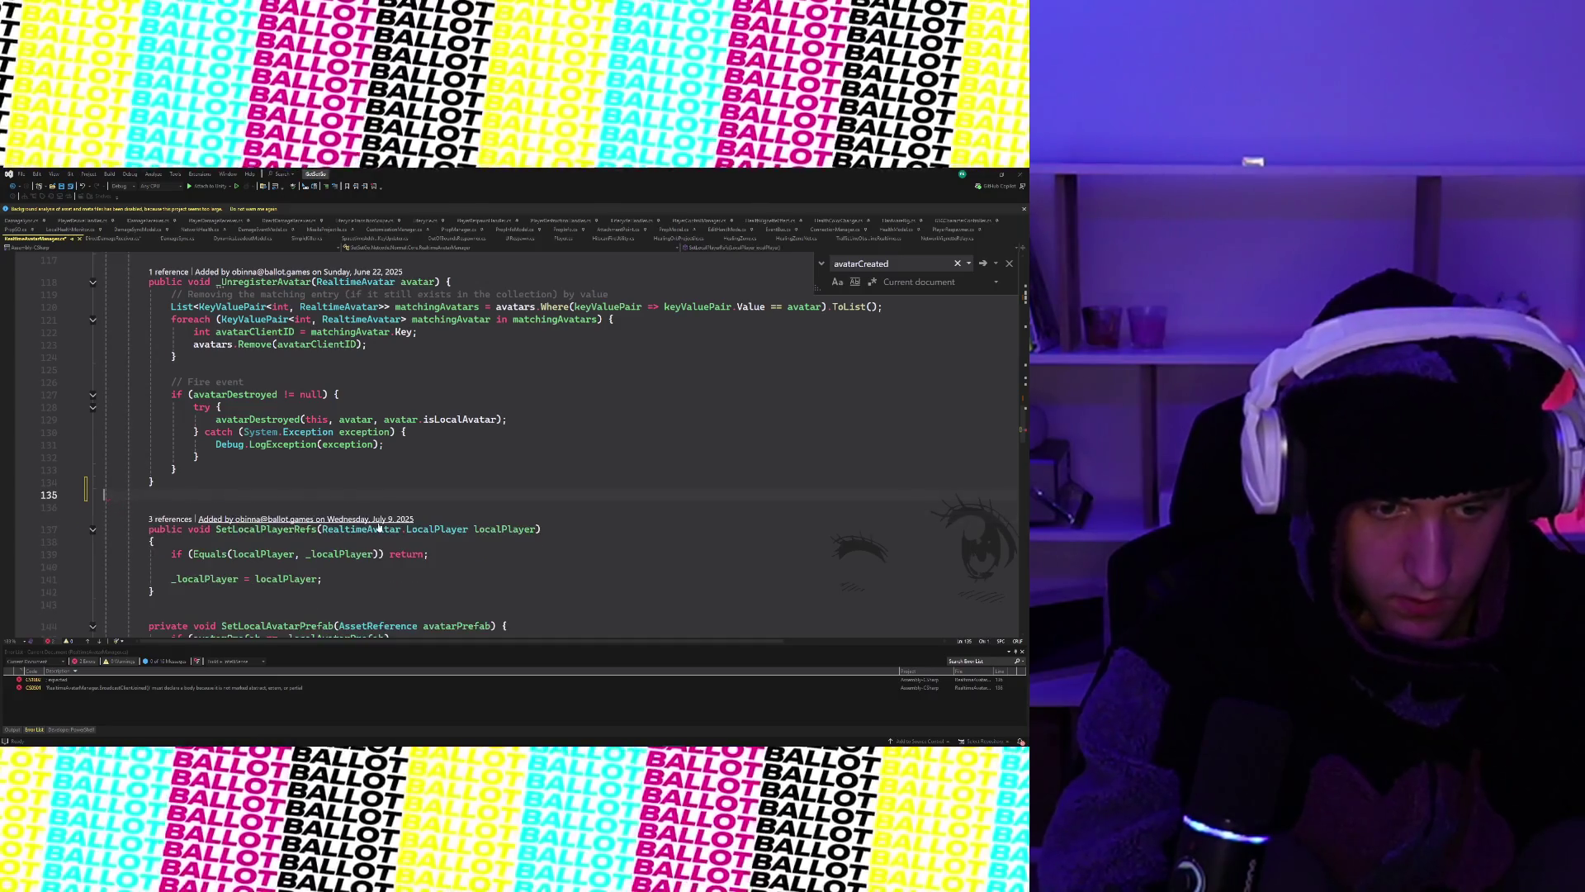
pyautogui.press('Delete')
pyautogui.scroll(7, 377, 524)
pyautogui.scroll(1, 377, 524)
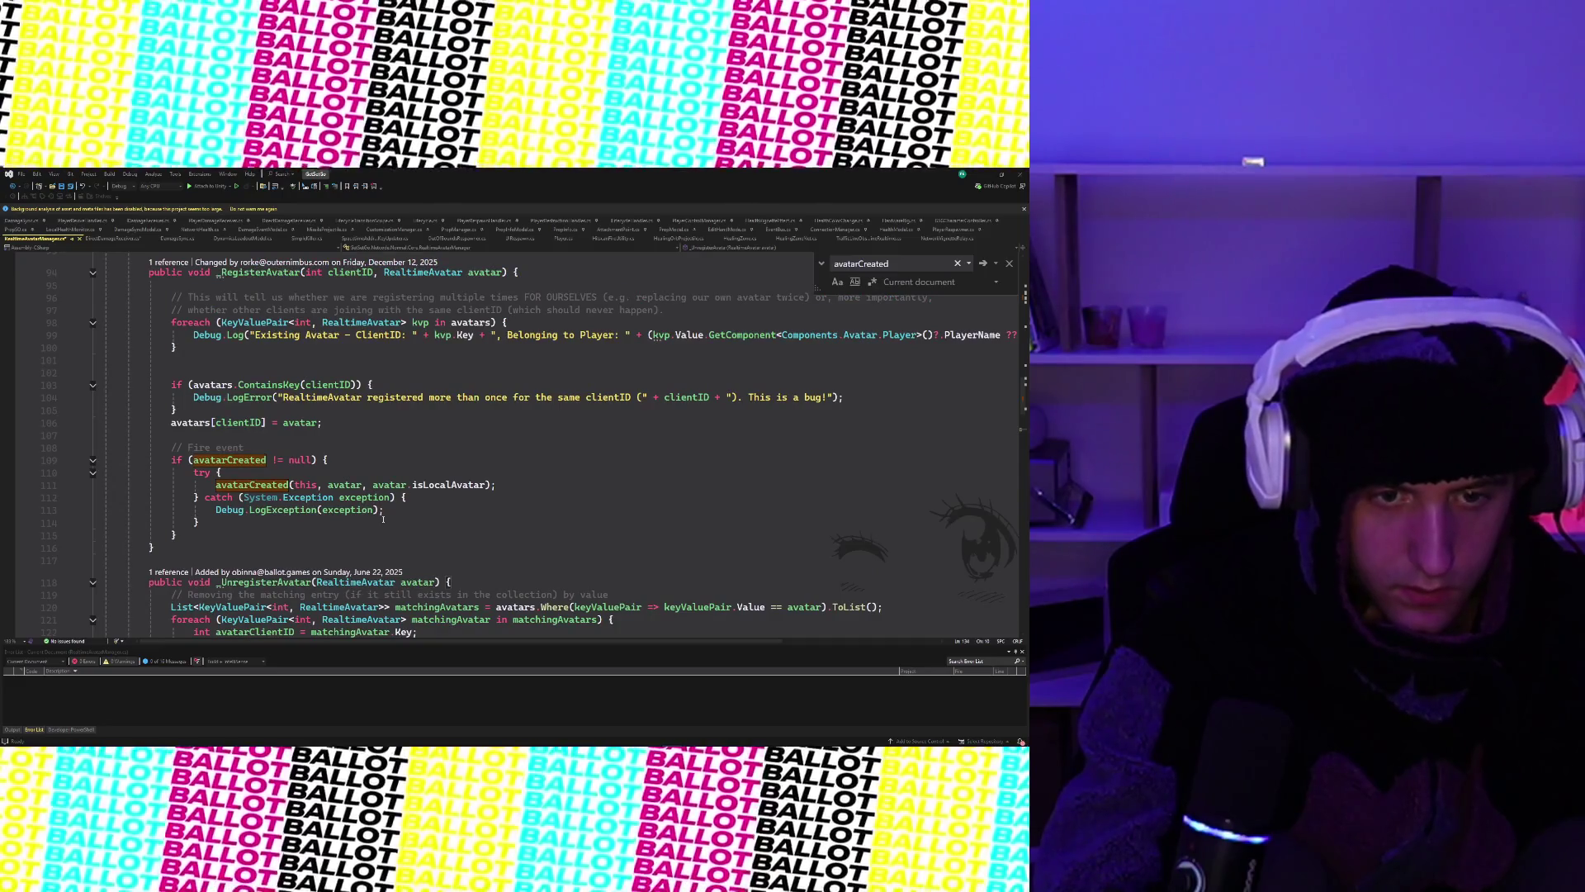
pyautogui.click(329, 461)
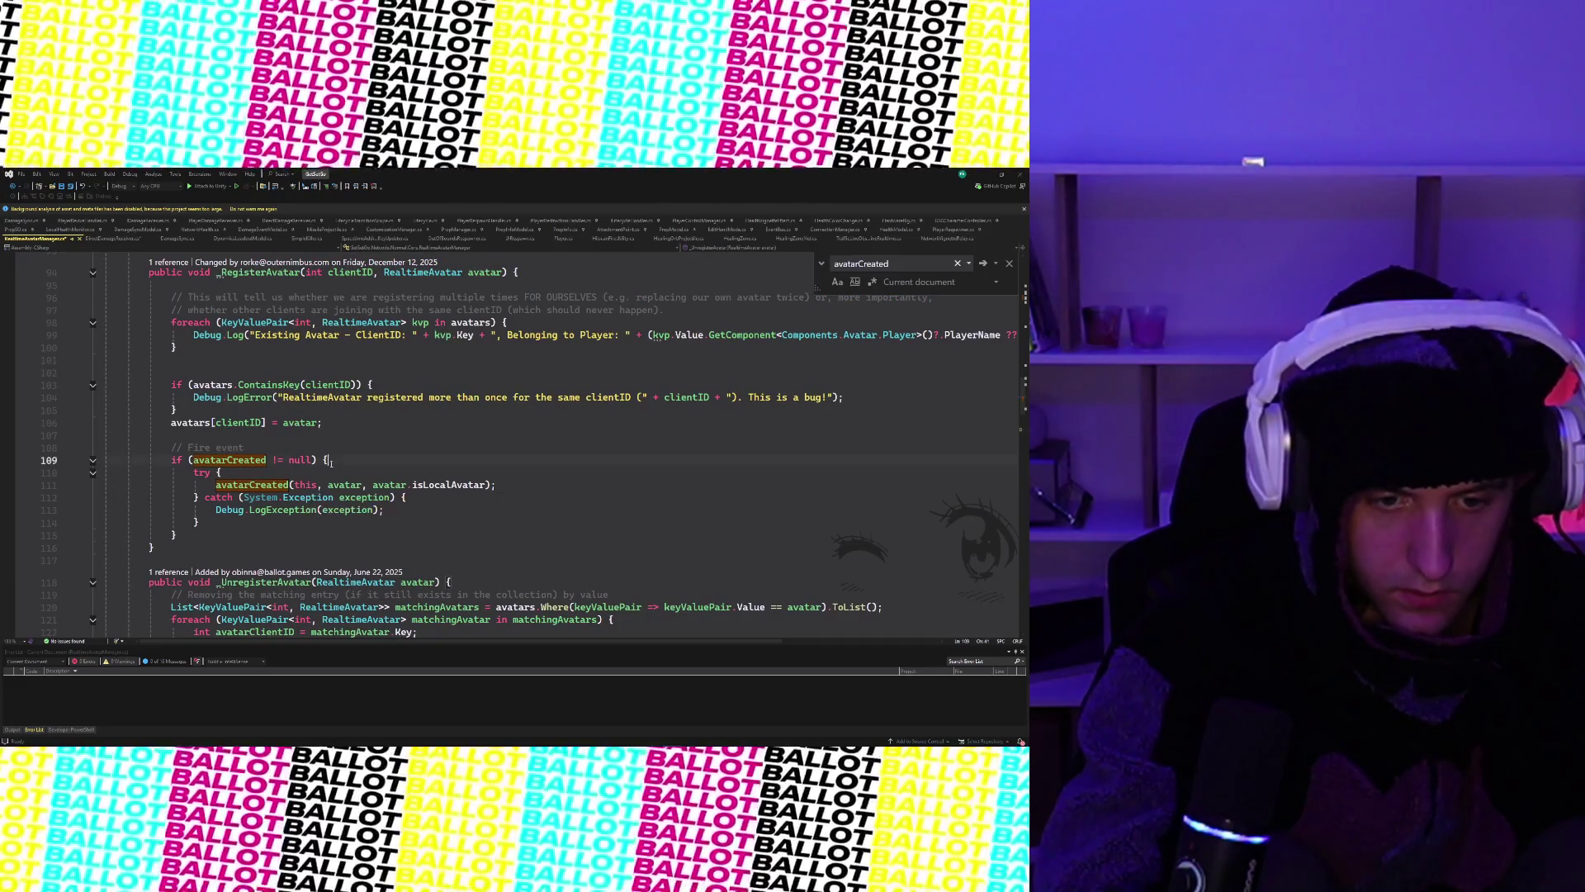
pyautogui.scroll(1, 361, 471)
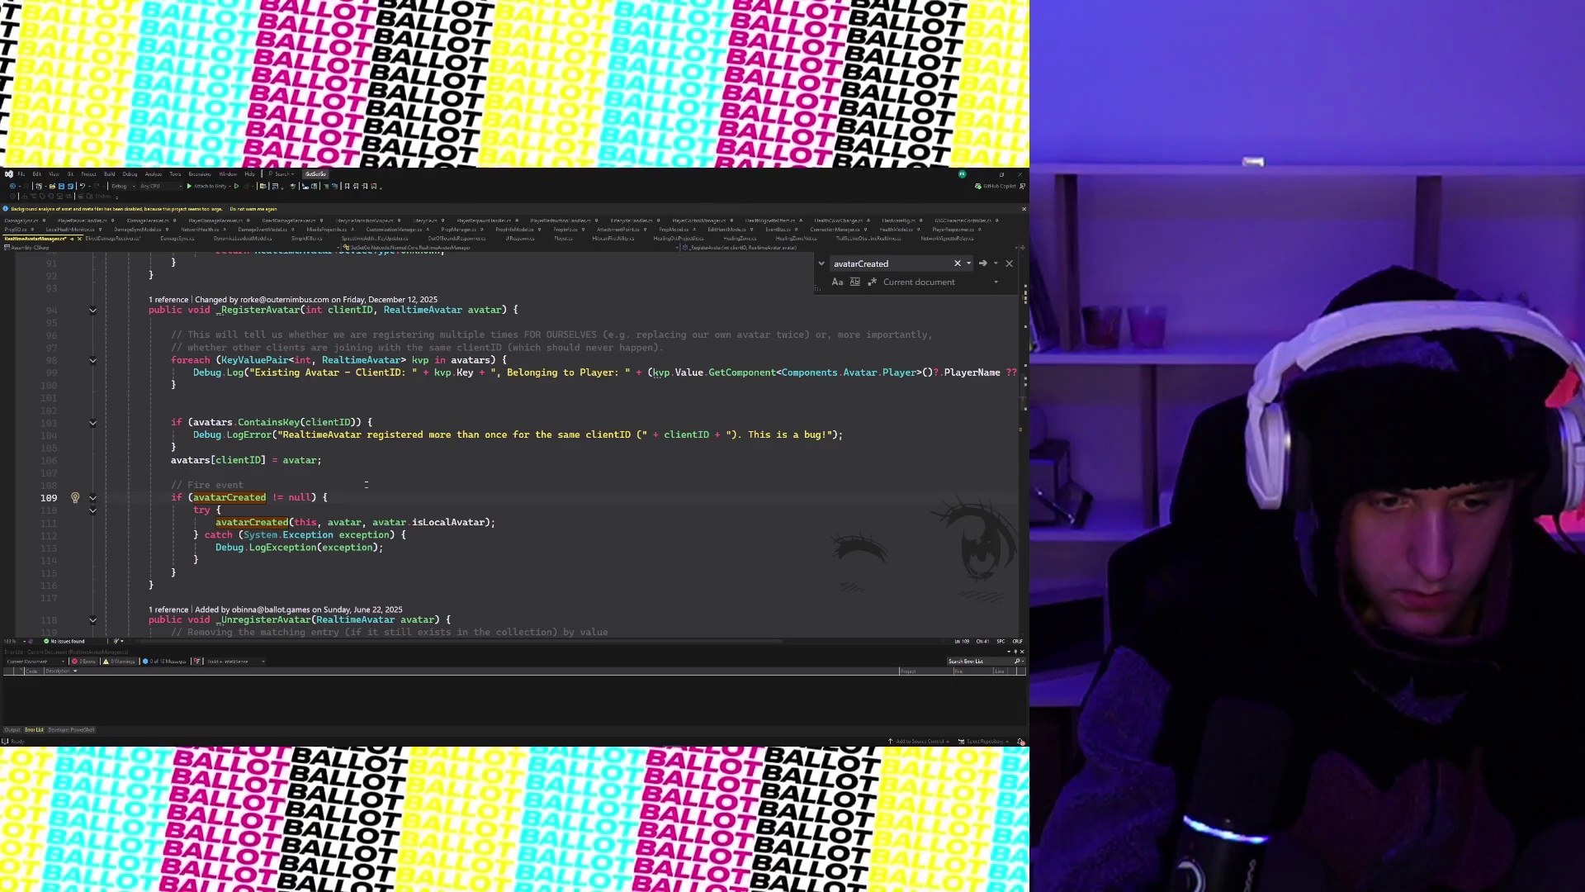
pyautogui.click(494, 524)
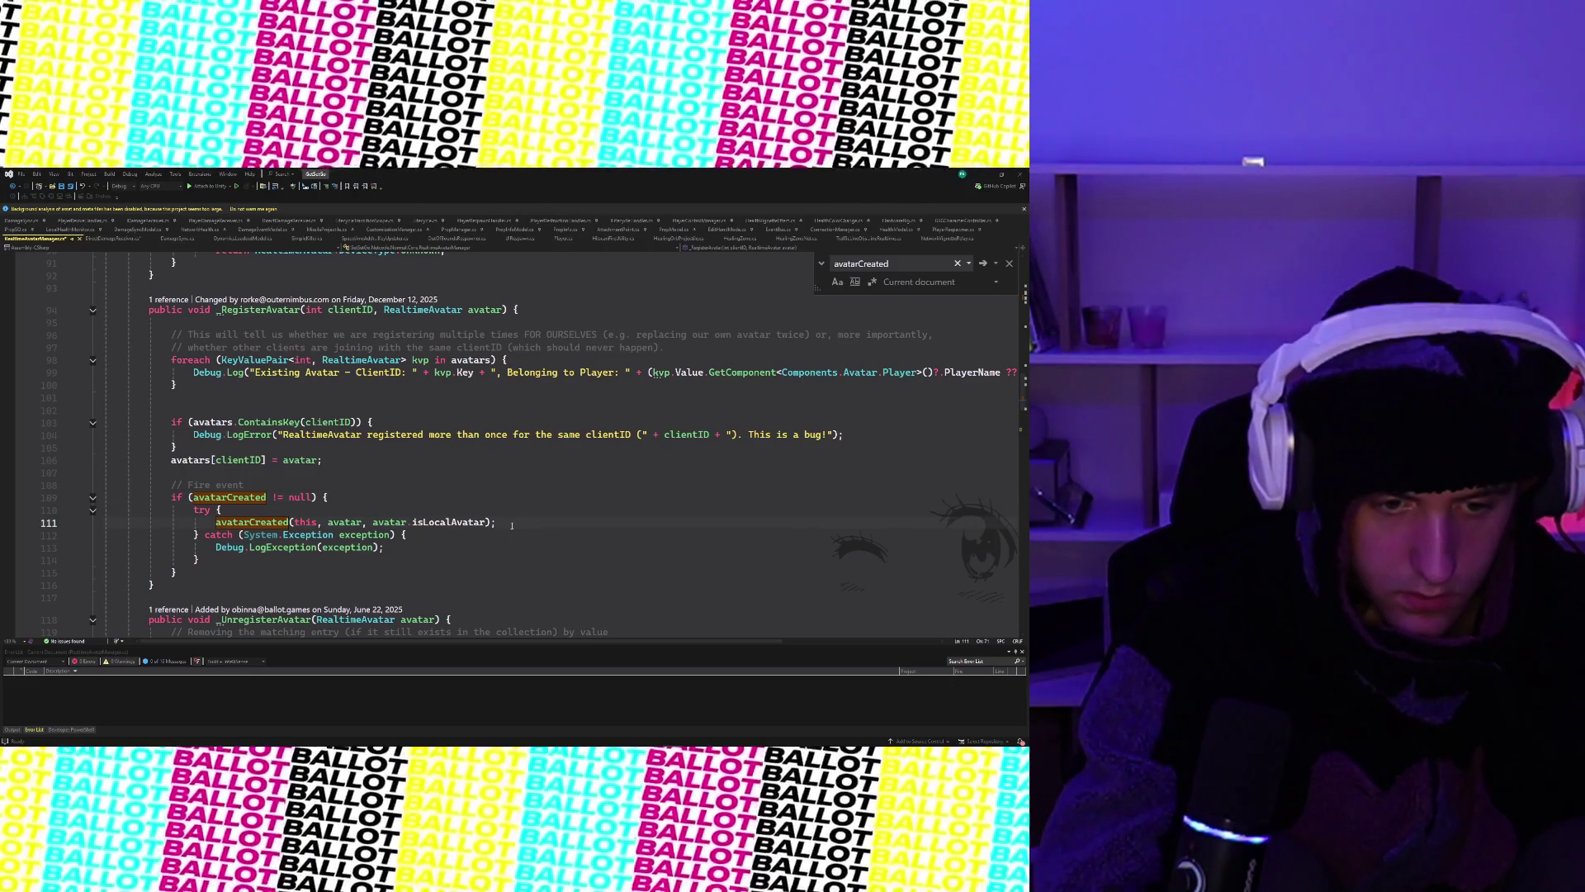